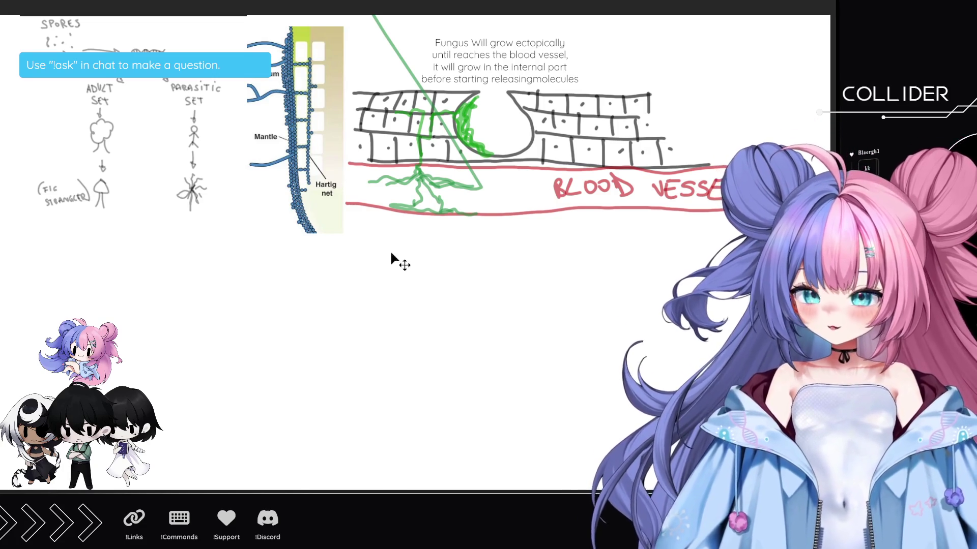
- Paste the bleeding-tooth fungus photo, enlarge it, and centre it over the whiteboard sketches
key(ctrl+v)
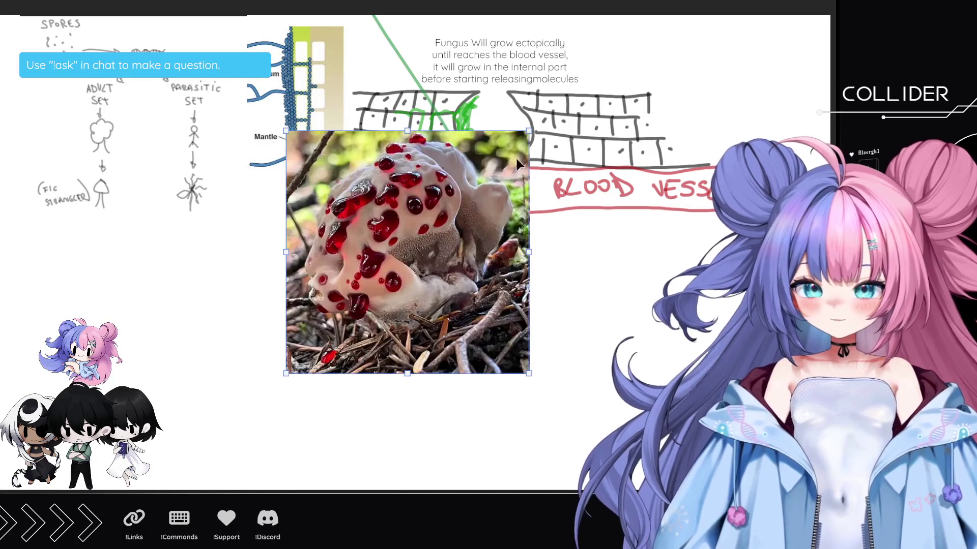
drag(513, 130, 707, 49)
drag(531, 155, 499, 219)
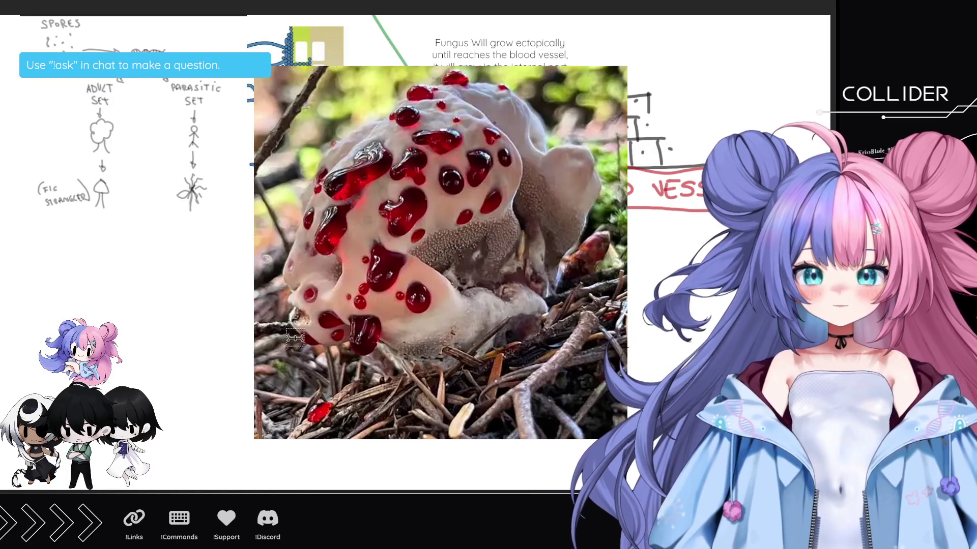
- Undo the stray pasted element, then paste the black-and-white crab illustration onto the board
key(ctrl+v)
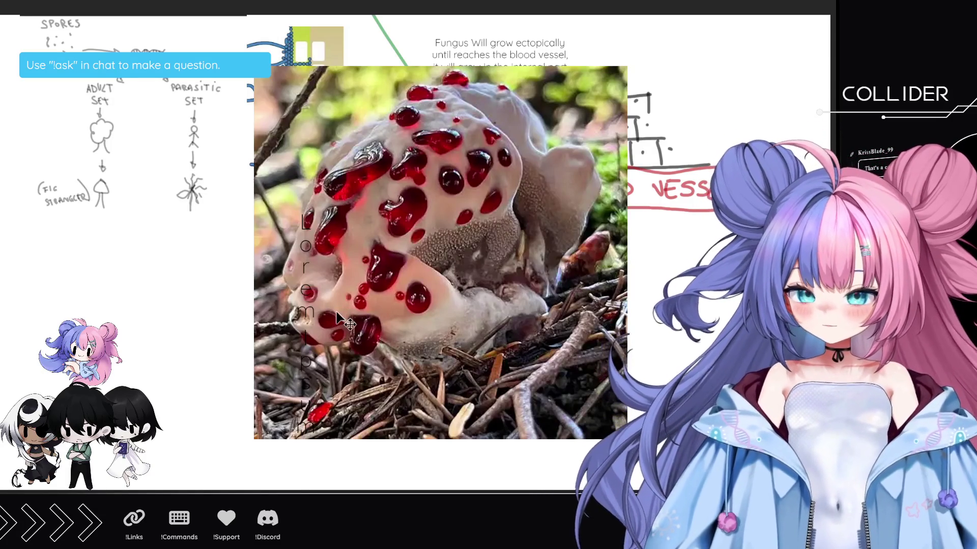
key(ctrl+z)
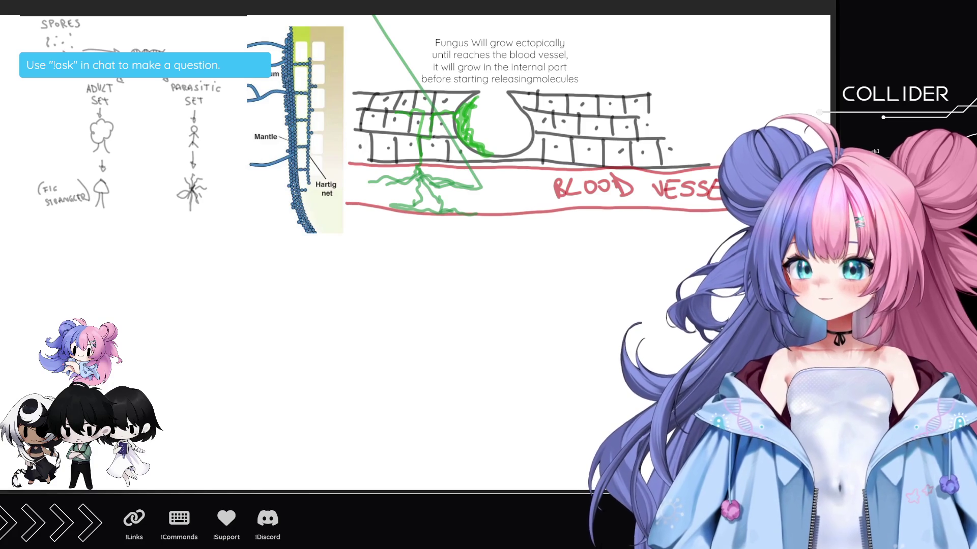
key(ctrl+v)
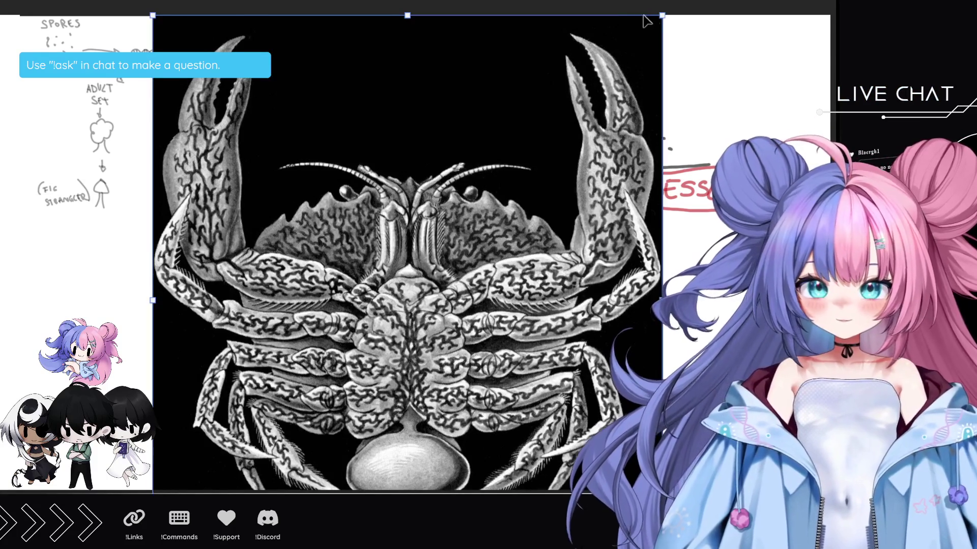
- Shrink the crab illustration in two passes and move it right and down into place
mouse_move(662, 15)
mouse_down()
mouse_move(484, 218)
mouse_move(475, 188)
mouse_move(512, 136)
mouse_up()
drag(592, 37, 543, 85)
mouse_move(465, 195)
mouse_down()
mouse_move(497, 153)
mouse_move(505, 162)
mouse_up()
key(Escape)
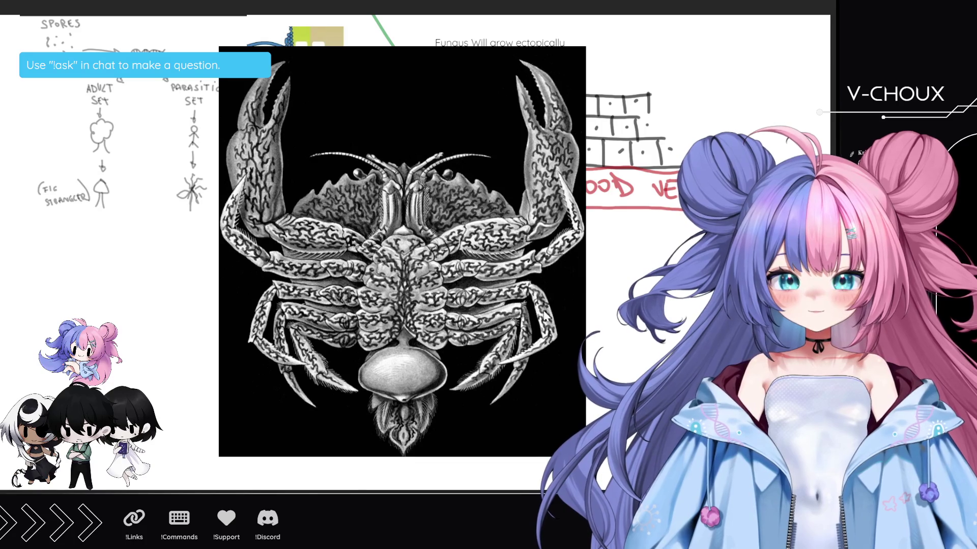
- Mark up the crab in pink: circle its abdomen, add strokes, and trace the left claw and legs
mouse_move(413, 344)
mouse_down()
mouse_move(378, 348)
mouse_move(452, 354)
mouse_move(354, 364)
mouse_up()
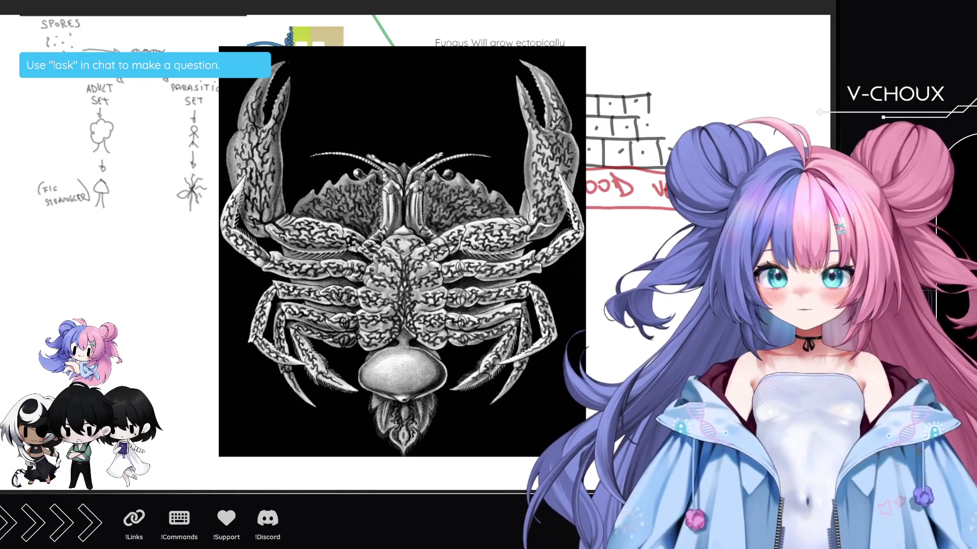
mouse_move(407, 337)
mouse_down()
mouse_move(348, 386)
mouse_move(431, 410)
mouse_move(421, 426)
mouse_move(360, 388)
mouse_up()
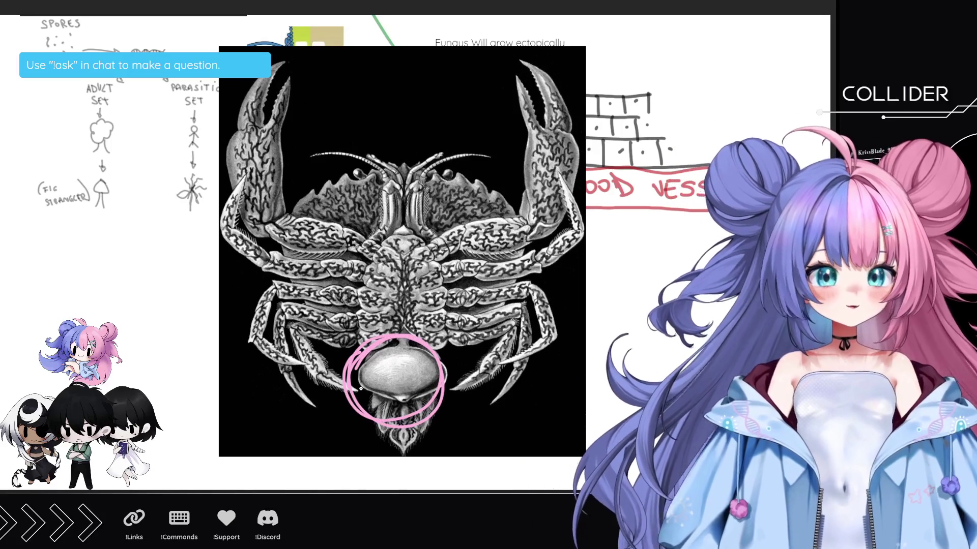
mouse_move(411, 329)
mouse_down()
mouse_move(406, 266)
mouse_move(516, 233)
mouse_move(539, 153)
mouse_move(560, 159)
mouse_up()
mouse_move(362, 254)
mouse_down()
mouse_move(256, 231)
mouse_move(259, 157)
mouse_up()
mouse_move(368, 275)
mouse_down()
mouse_move(282, 272)
mouse_move(257, 260)
mouse_up()
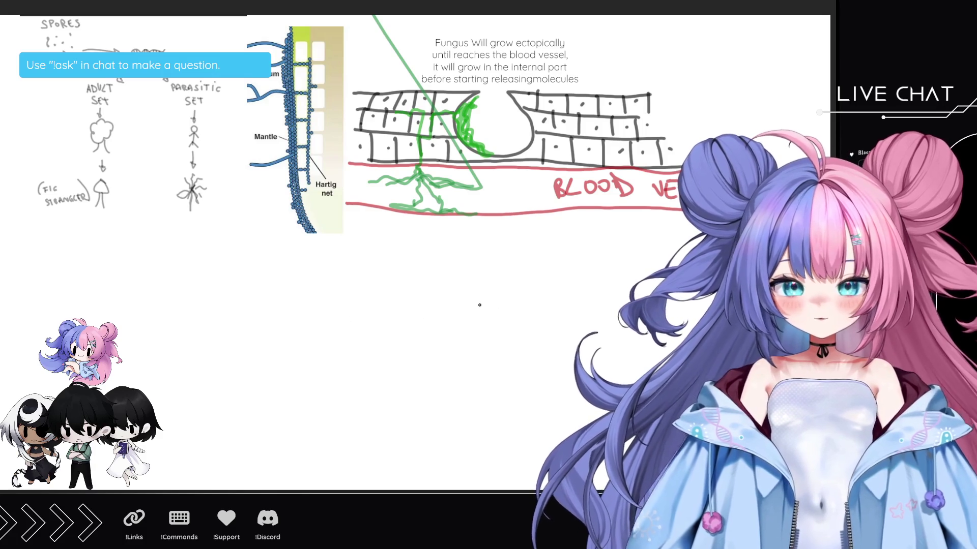
- Outline the right pink flared shape, undoing a misplaced vertical edge
drag(483, 306, 635, 358)
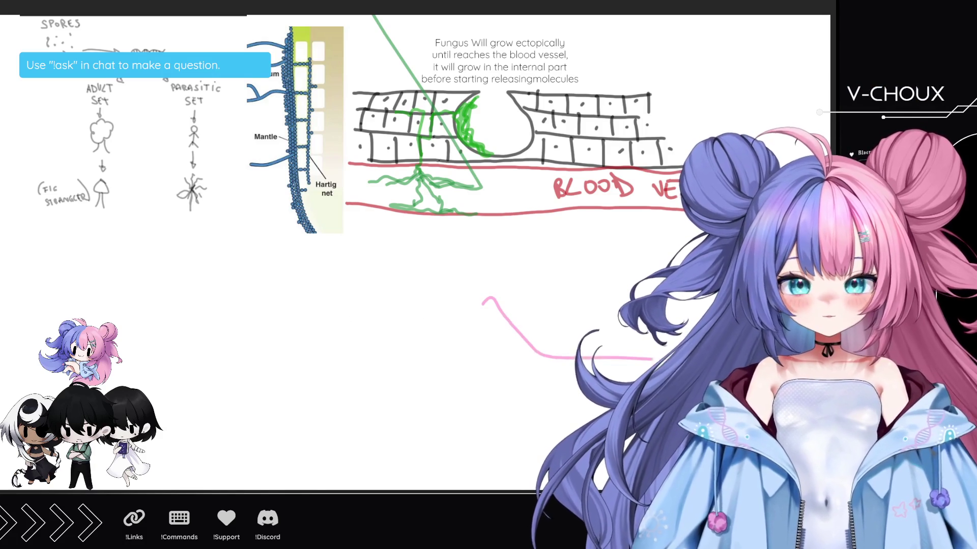
mouse_move(547, 356)
mouse_down()
mouse_move(489, 294)
mouse_move(471, 443)
mouse_move(541, 383)
mouse_up()
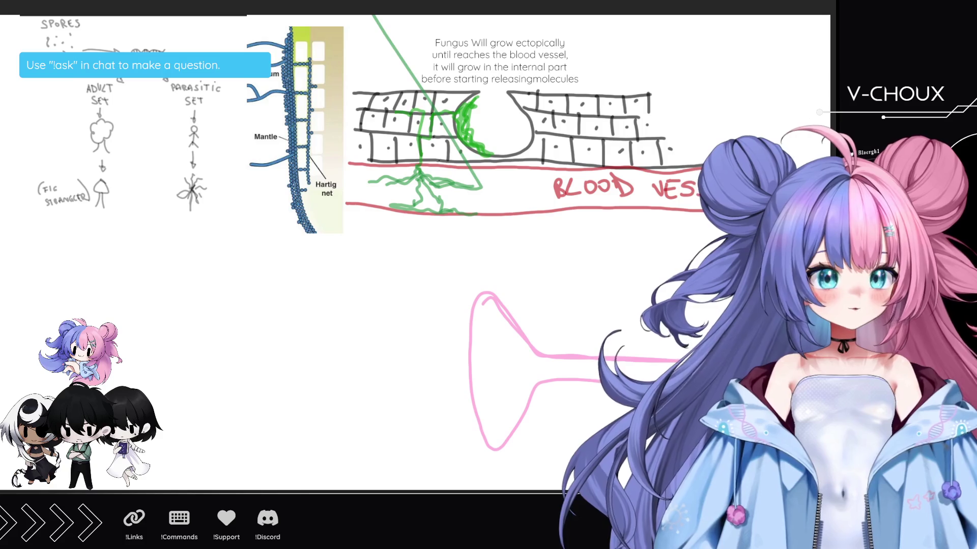
drag(446, 295, 455, 428)
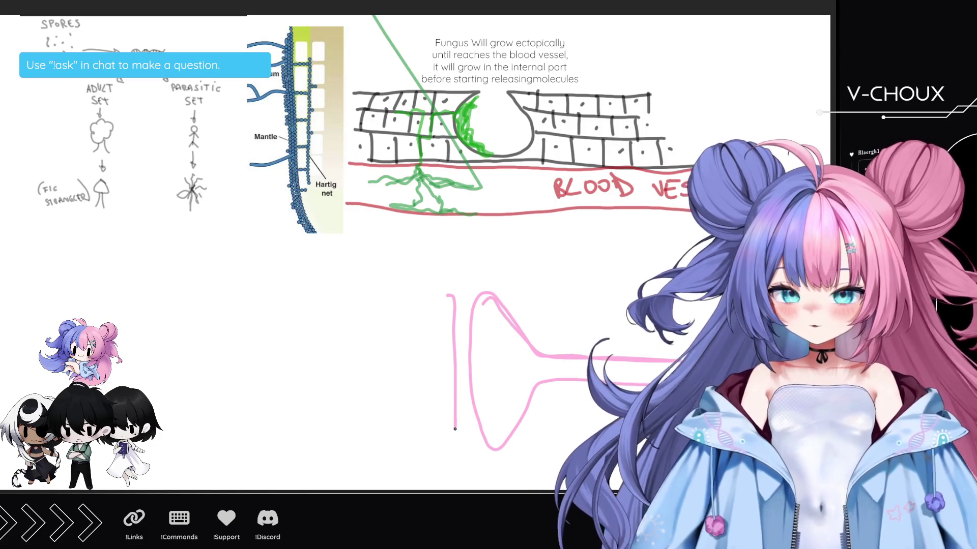
key(ctrl+z)
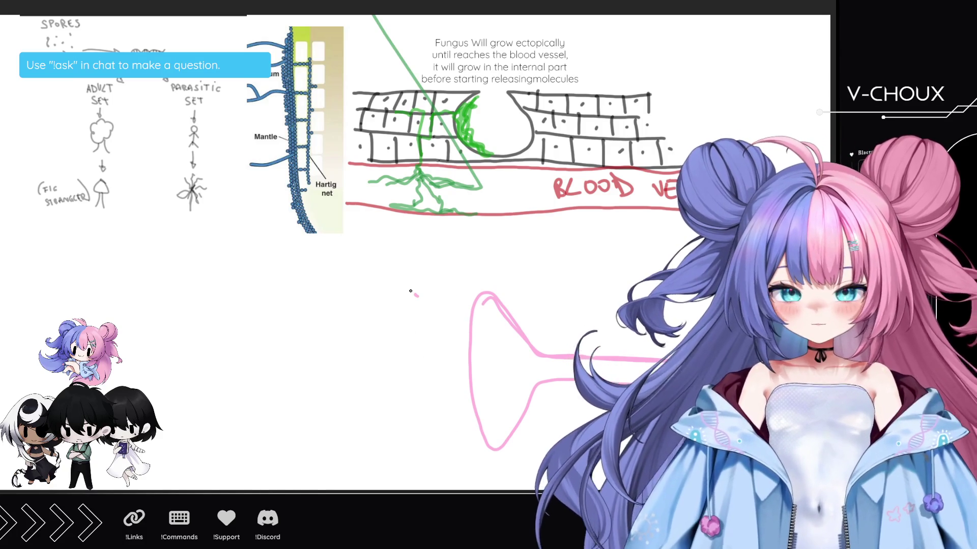
- Draw the mirrored left flared shape facing it, redoing the first attempt
mouse_move(413, 289)
mouse_down()
mouse_move(426, 381)
mouse_move(402, 440)
mouse_move(275, 390)
mouse_move(173, 398)
mouse_move(396, 304)
mouse_move(115, 371)
mouse_up()
key(ctrl+z)
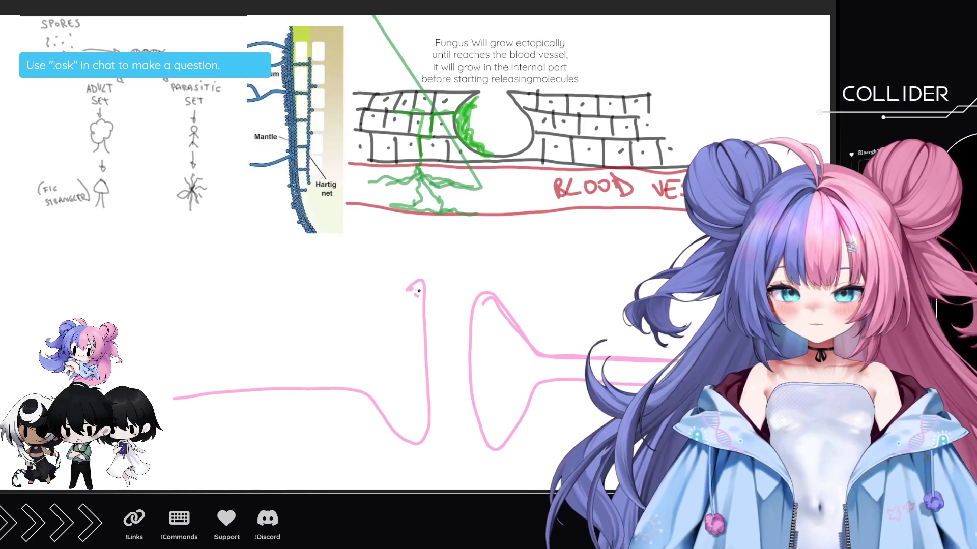
mouse_move(413, 286)
mouse_down()
mouse_move(386, 363)
mouse_move(99, 386)
mouse_up()
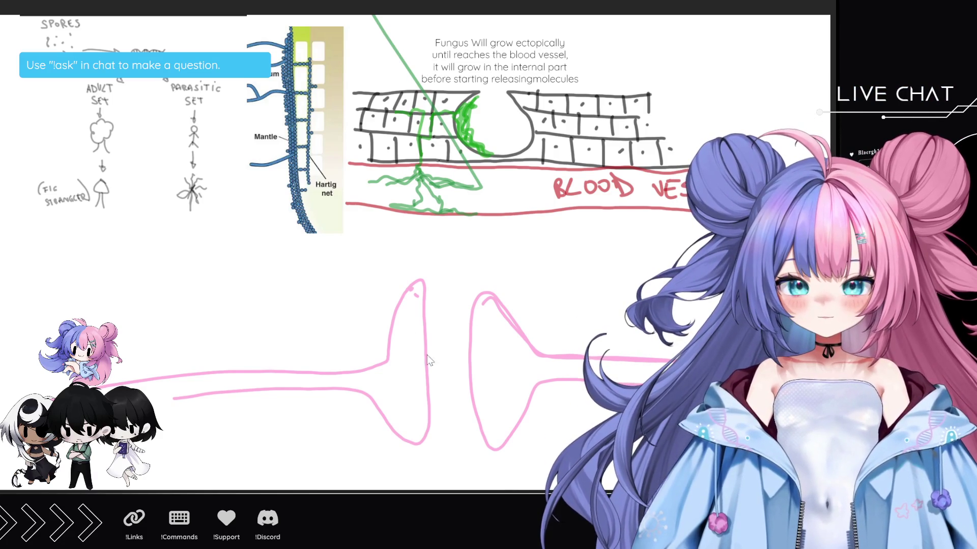
- Place magenta dots inside the left shape and in the gap, with a small rightward arrow
click(411, 329)
click(413, 347)
drag(416, 340, 440, 348)
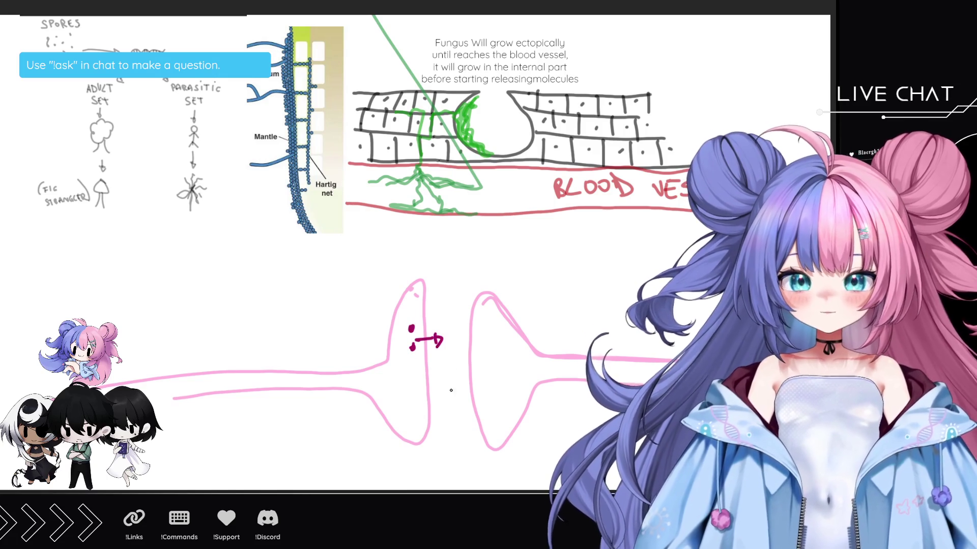
click(444, 392)
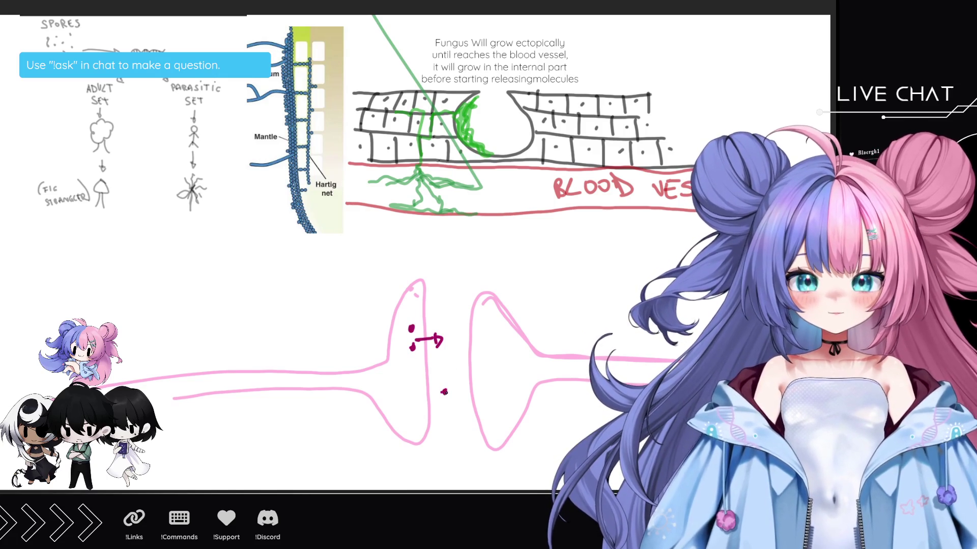
mouse_move(458, 413)
mouse_down()
mouse_move(443, 423)
mouse_move(481, 406)
mouse_up()
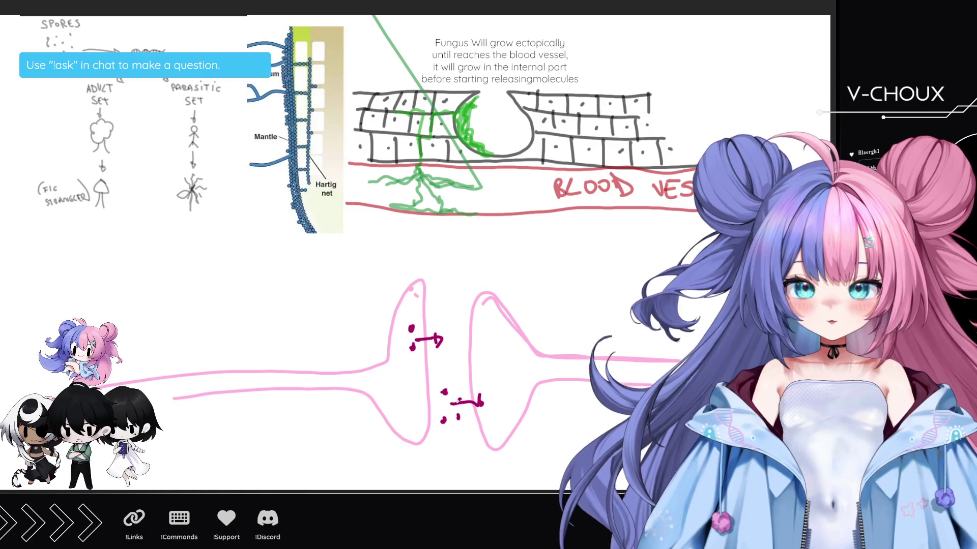
- Add another small magenta arrow in the gap and circle the ⇒Σ group, removing two extra dots
click(492, 389)
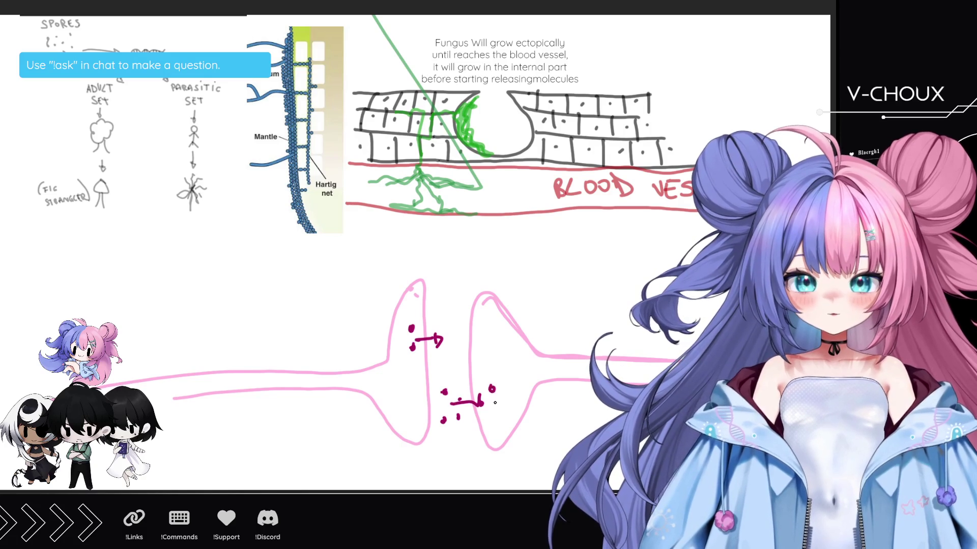
click(493, 410)
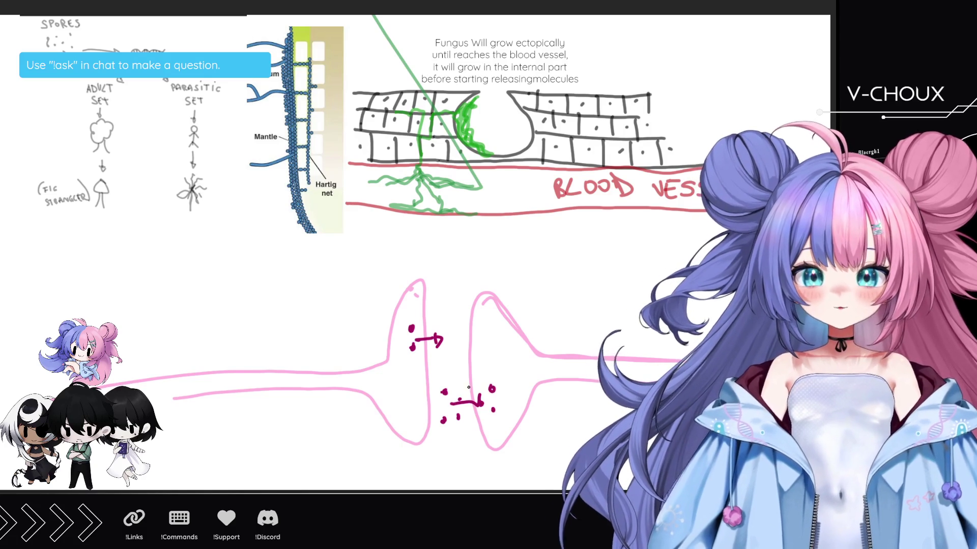
key(ctrl+z)
key(ctrl+z)
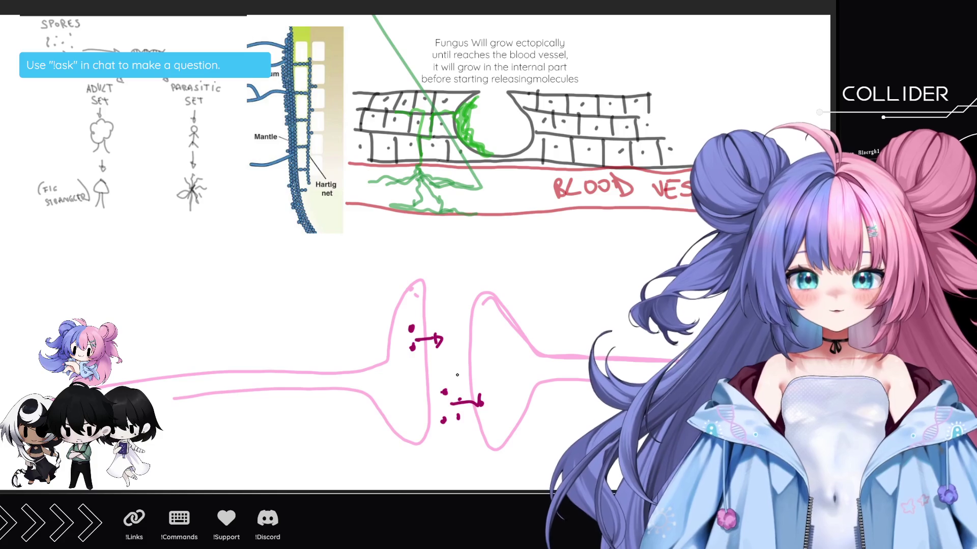
mouse_move(445, 372)
mouse_down()
mouse_move(477, 381)
mouse_move(478, 362)
mouse_up()
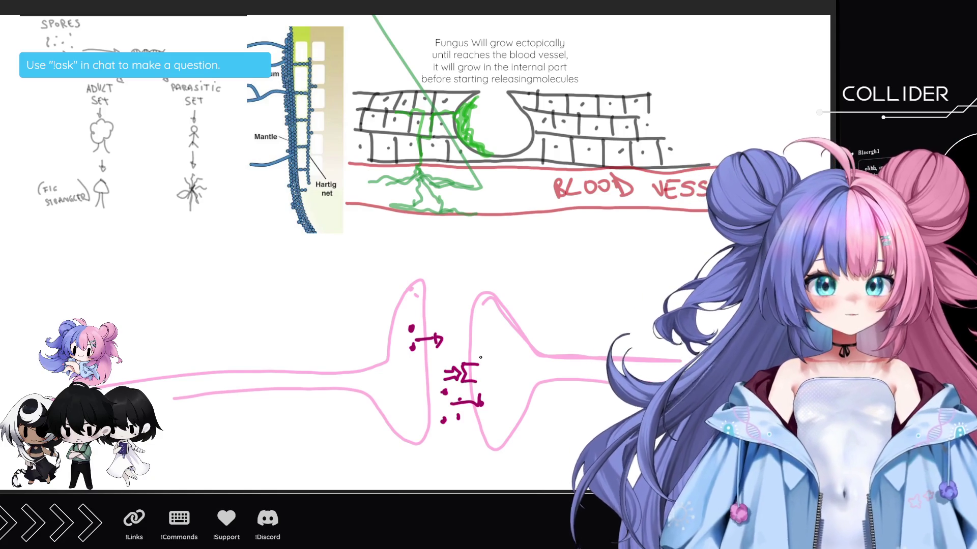
mouse_move(457, 350)
mouse_down()
mouse_move(442, 390)
mouse_move(460, 346)
mouse_up()
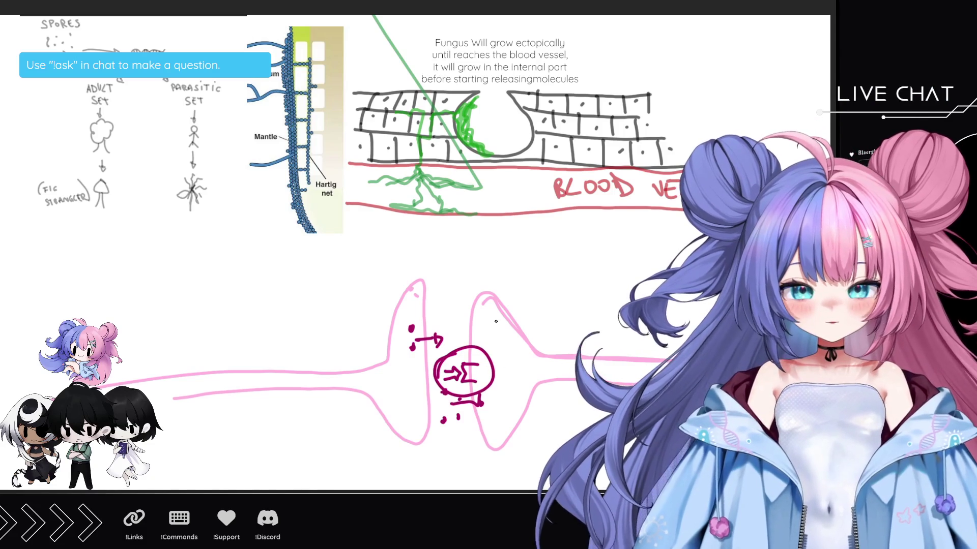
- Draw a magenta spike waveform above the right-hand pink shape
mouse_move(459, 311)
mouse_down()
mouse_move(485, 249)
mouse_move(492, 345)
mouse_move(529, 317)
mouse_up()
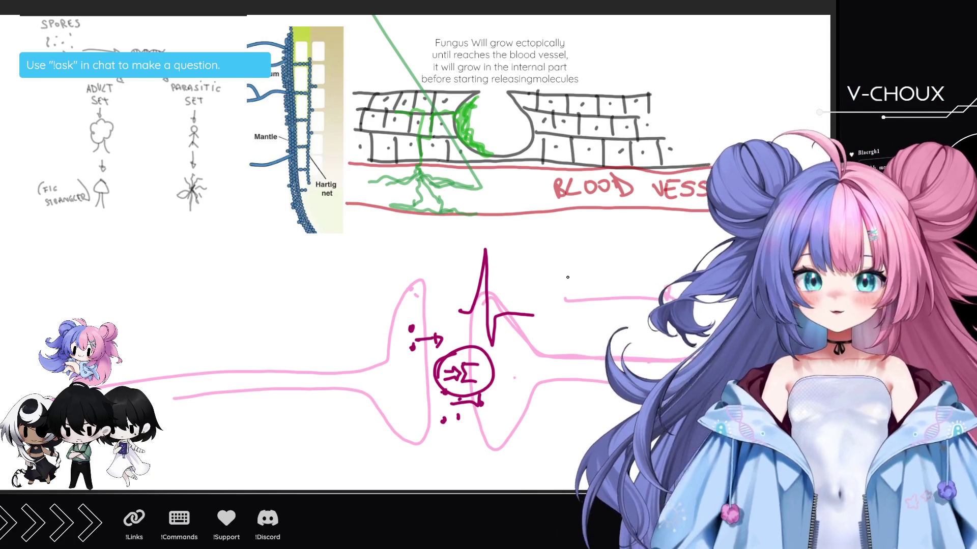
- Highlight parts of the sketch, then circle the magenta dots in the left shape in teal
mouse_move(457, 326)
mouse_down()
mouse_move(466, 318)
mouse_move(503, 422)
mouse_up()
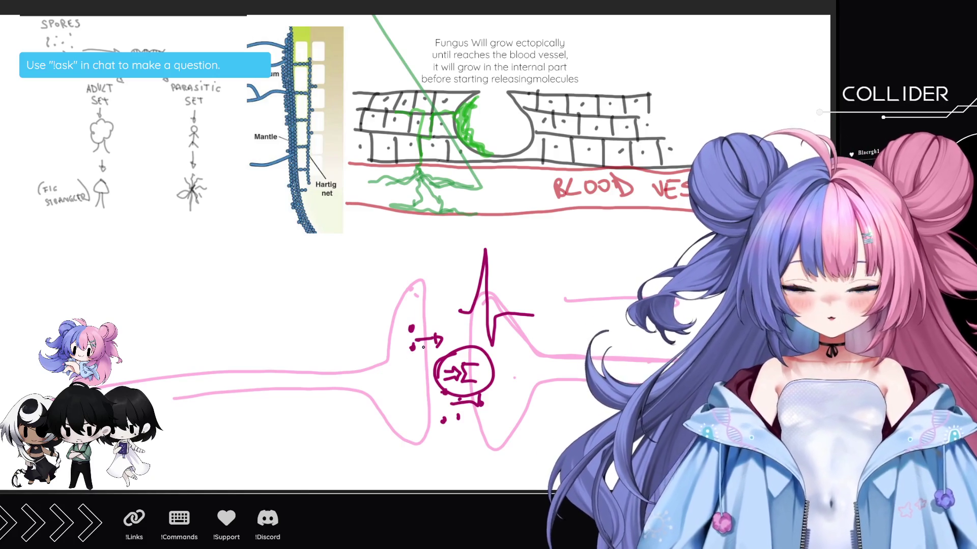
mouse_move(411, 323)
mouse_down()
mouse_move(416, 364)
mouse_move(395, 350)
mouse_move(396, 333)
mouse_up()
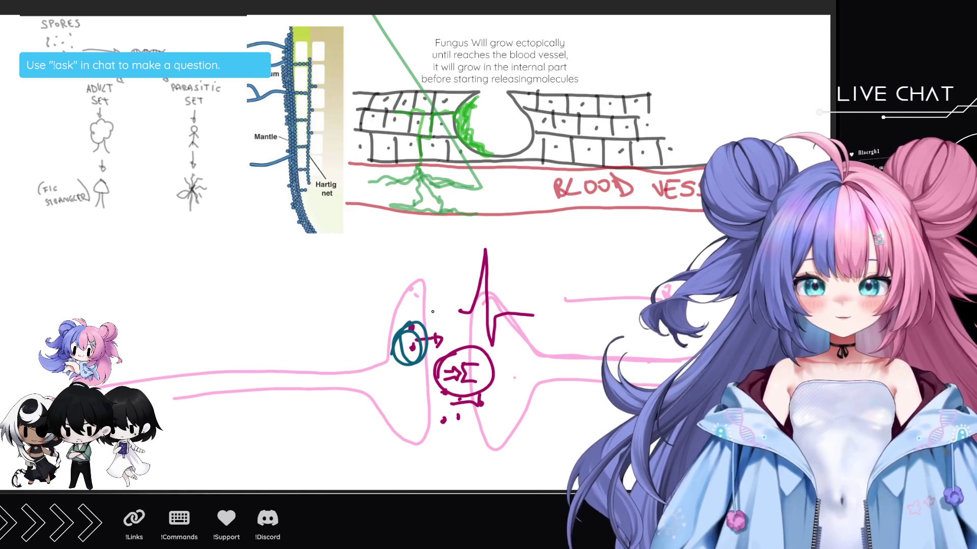
- Add a teal arc from the small circle to the spike, tick marks above it, and loops around Σ
mouse_move(417, 329)
mouse_down()
mouse_move(442, 277)
mouse_move(504, 254)
mouse_up()
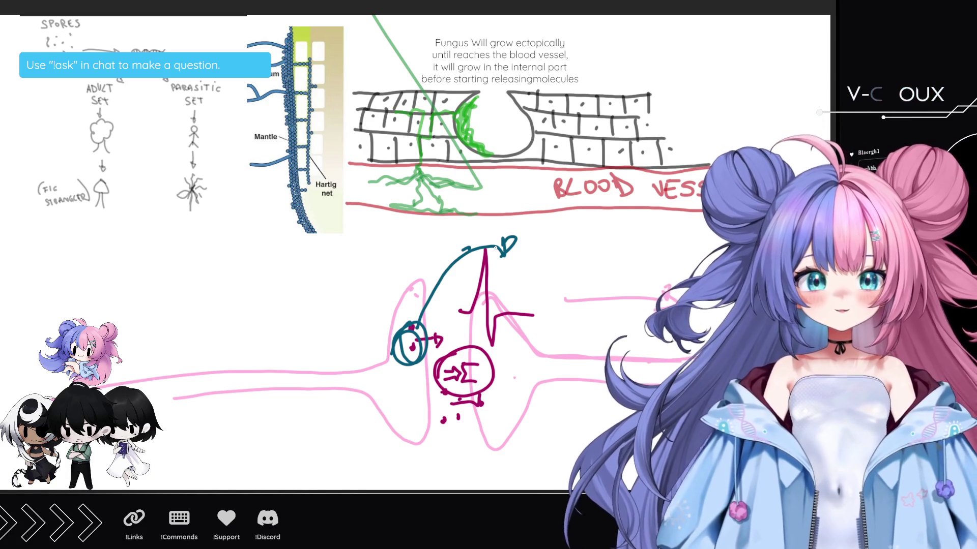
drag(533, 227, 539, 237)
mouse_move(565, 223)
mouse_down()
mouse_move(565, 232)
mouse_move(570, 225)
mouse_up()
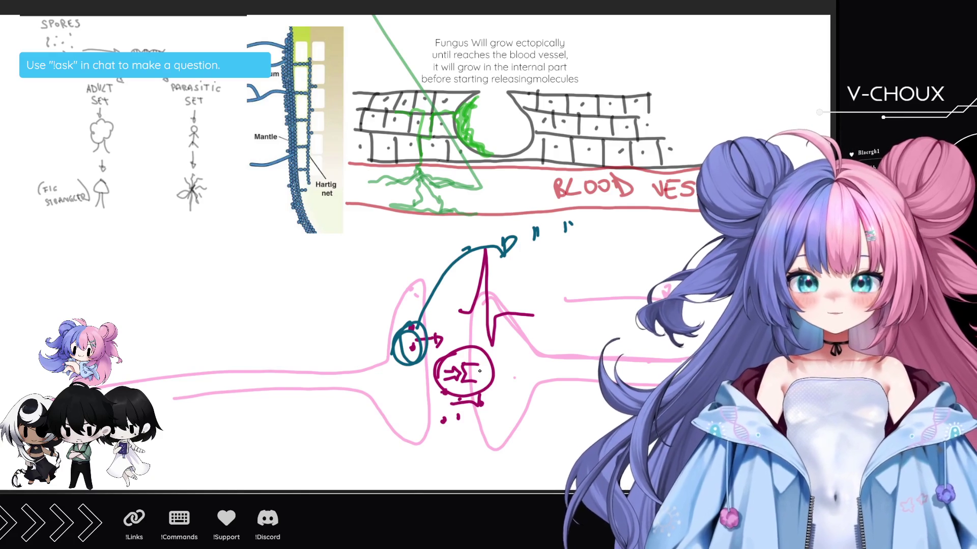
mouse_move(475, 362)
mouse_down()
mouse_move(453, 390)
mouse_move(488, 367)
mouse_move(453, 388)
mouse_move(482, 383)
mouse_move(493, 403)
mouse_up()
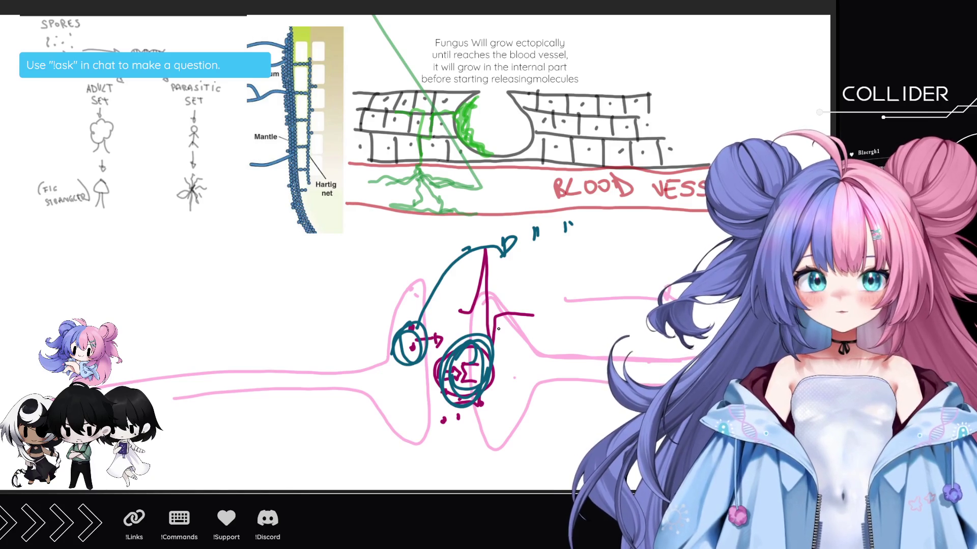
drag(443, 318, 470, 366)
- Draw a long teal diagonal through the Σ circle and handwrite a note with a heart at top right
drag(543, 297, 401, 442)
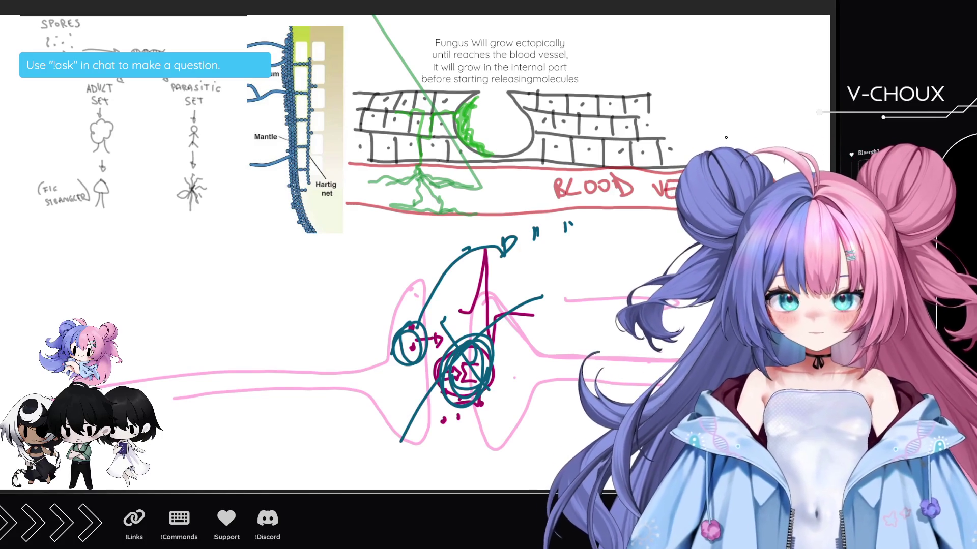
mouse_move(675, 47)
mouse_down()
mouse_move(680, 79)
mouse_move(703, 45)
mouse_move(732, 76)
mouse_move(765, 82)
mouse_up()
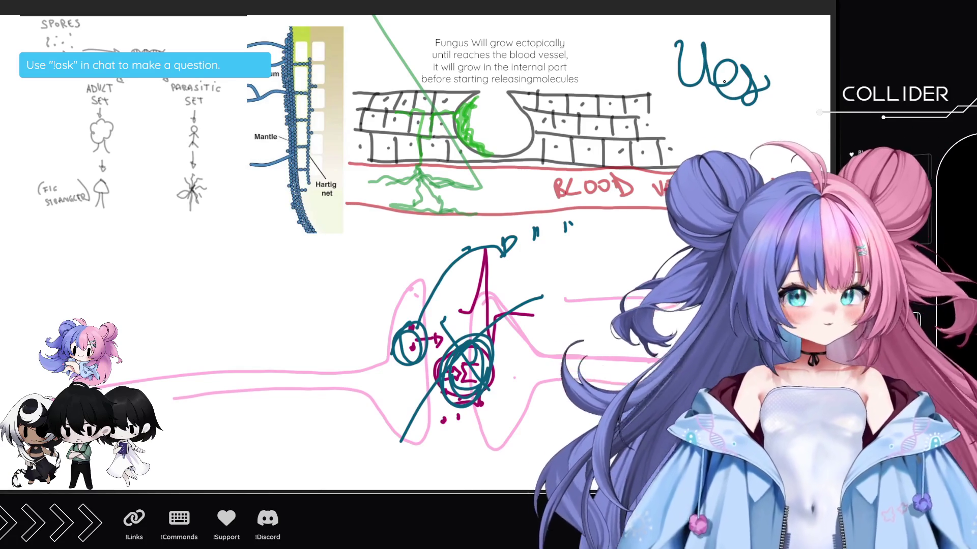
drag(704, 121, 717, 134)
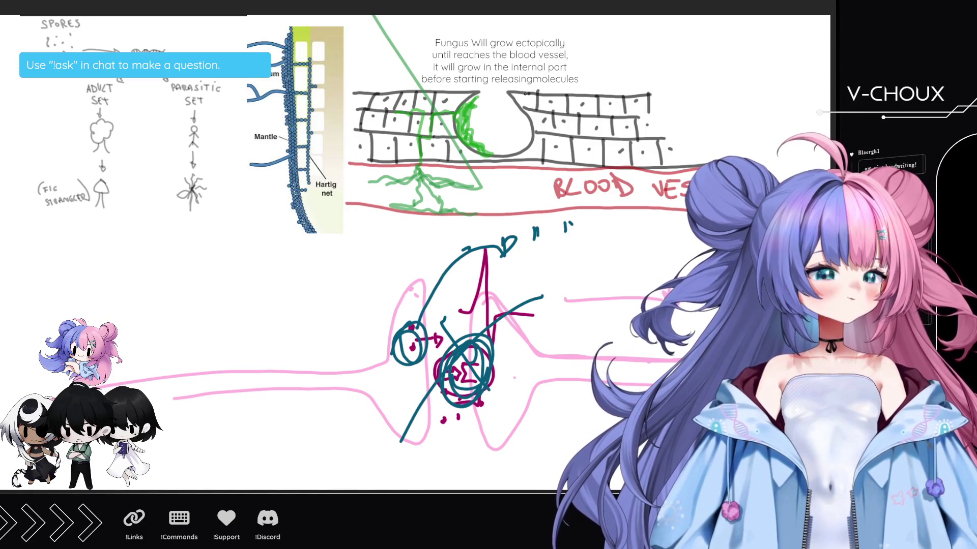
mouse_move(734, 69)
mouse_down()
mouse_move(737, 102)
mouse_move(760, 76)
mouse_move(740, 102)
mouse_up()
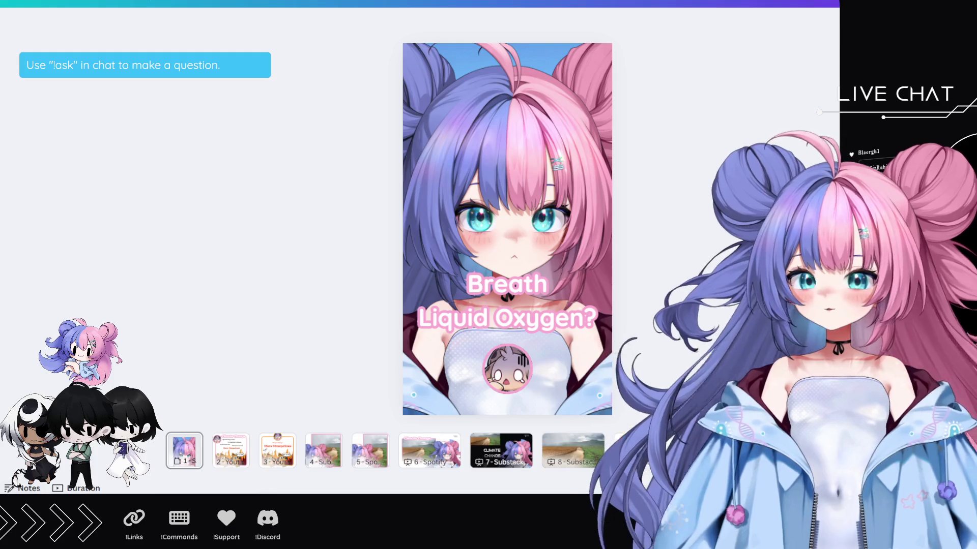
- Delete the leading slides, including the landscape photo slide, so Causes of Climate Change comes first
click(193, 453)
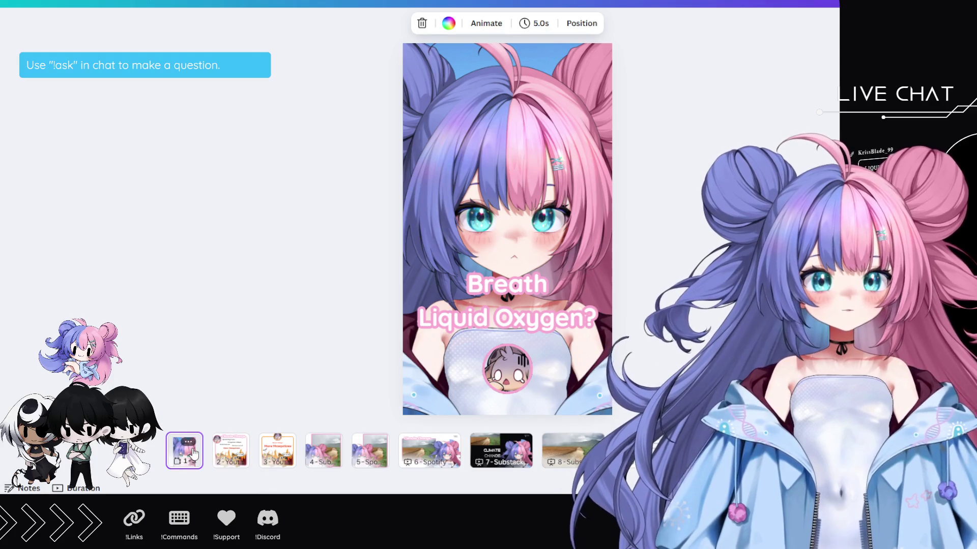
key(Delete)
key(Delete)
key(Delete)
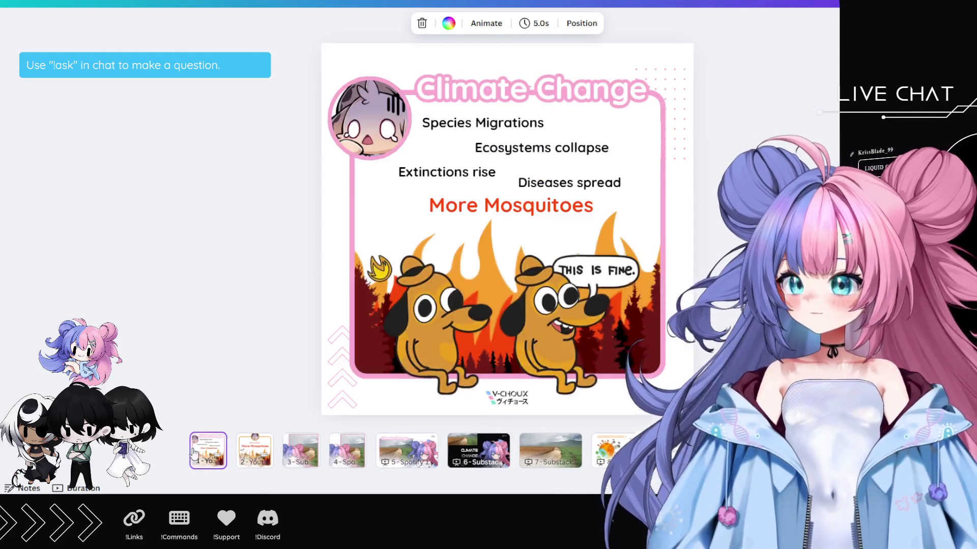
key(Delete)
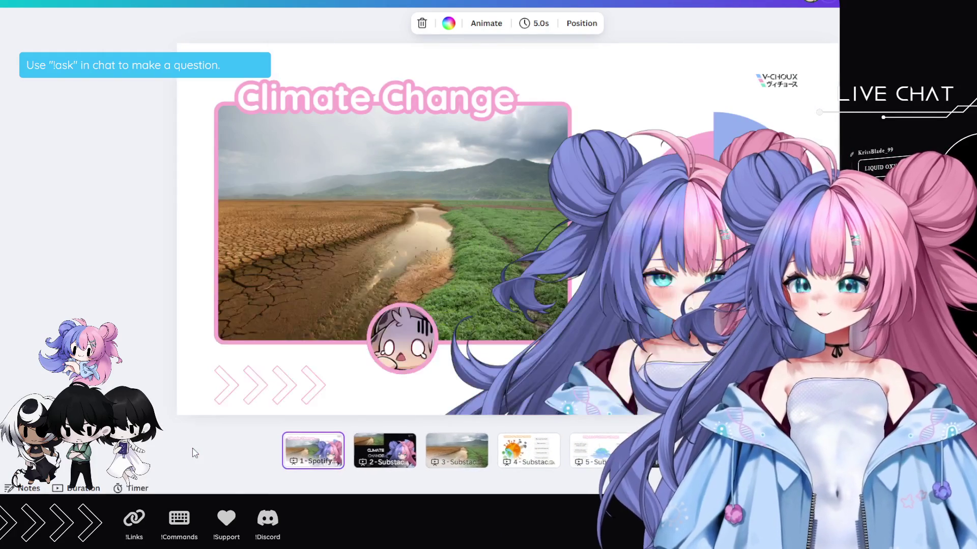
key(Delete)
key(Delete)
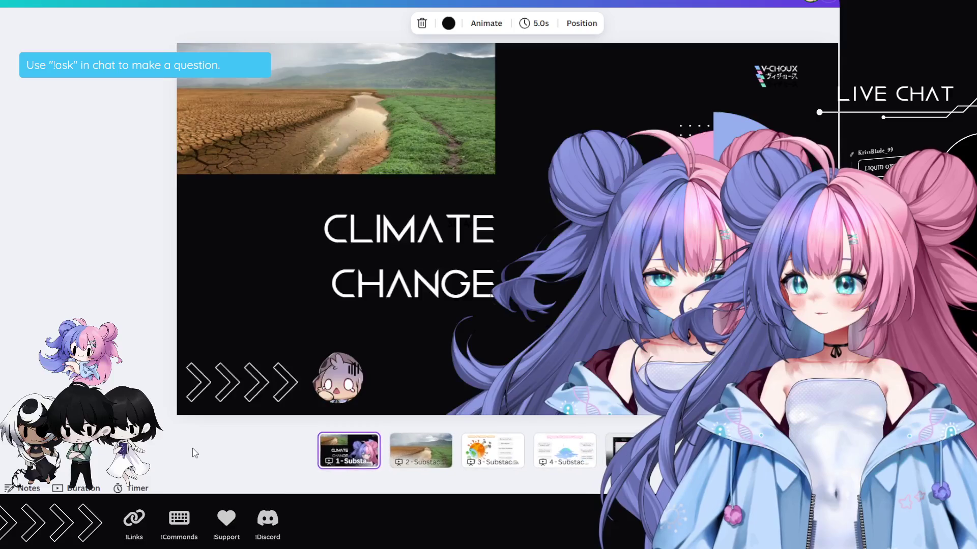
key(Delete)
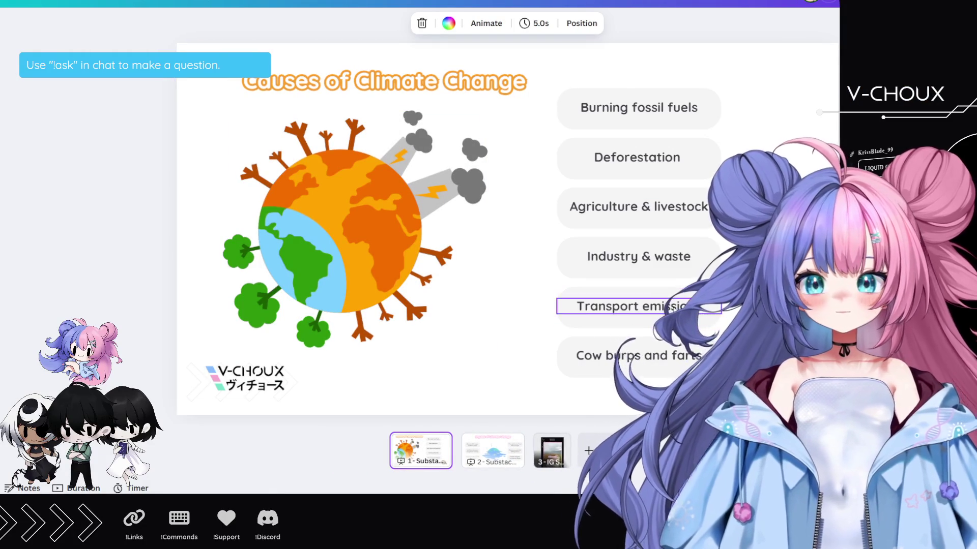
- Move the six cause text boxes left, the globe right and the V-CHOUX logo under it
mouse_move(800, 392)
mouse_down()
mouse_move(569, 65)
mouse_move(591, 97)
mouse_up()
mouse_move(680, 104)
mouse_down()
mouse_move(455, 116)
mouse_move(373, 106)
mouse_up()
mouse_move(479, 152)
mouse_down()
mouse_move(723, 156)
mouse_move(707, 157)
mouse_up()
drag(210, 390, 688, 381)
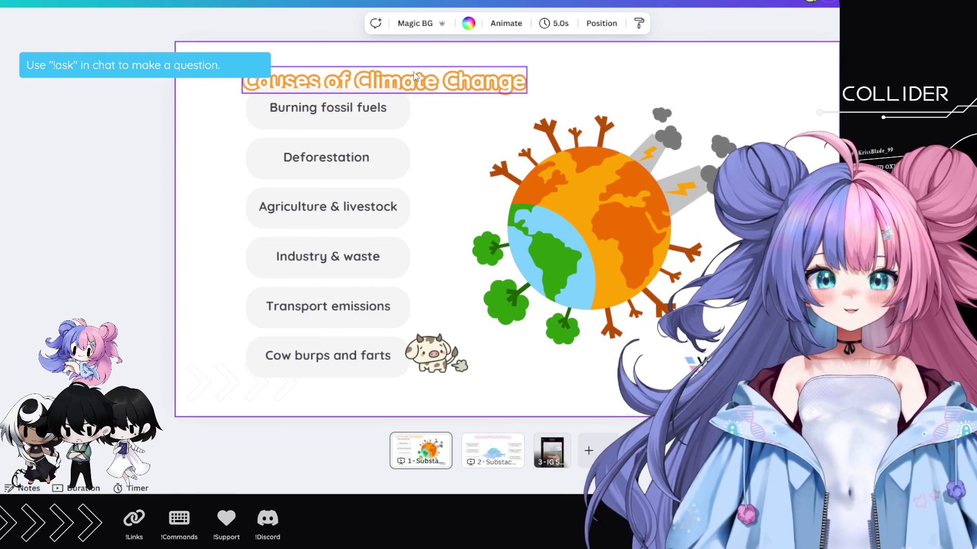
- Delete the Causes of Climate Change page from the deck
click(460, 82)
right_click(409, 455)
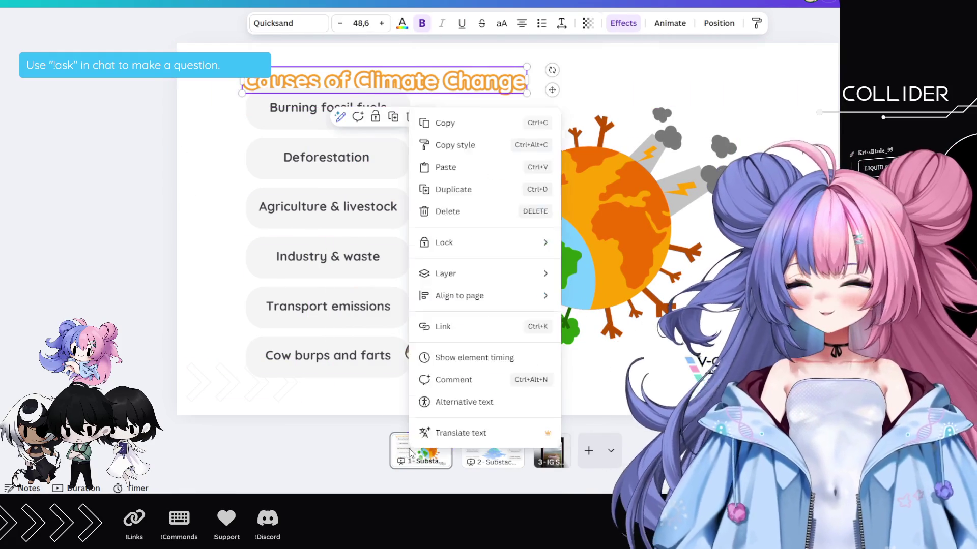
click(448, 229)
click(536, 264)
- Remove the three left-hand text boxes from the Impact of Climate Change slide
key(Escape)
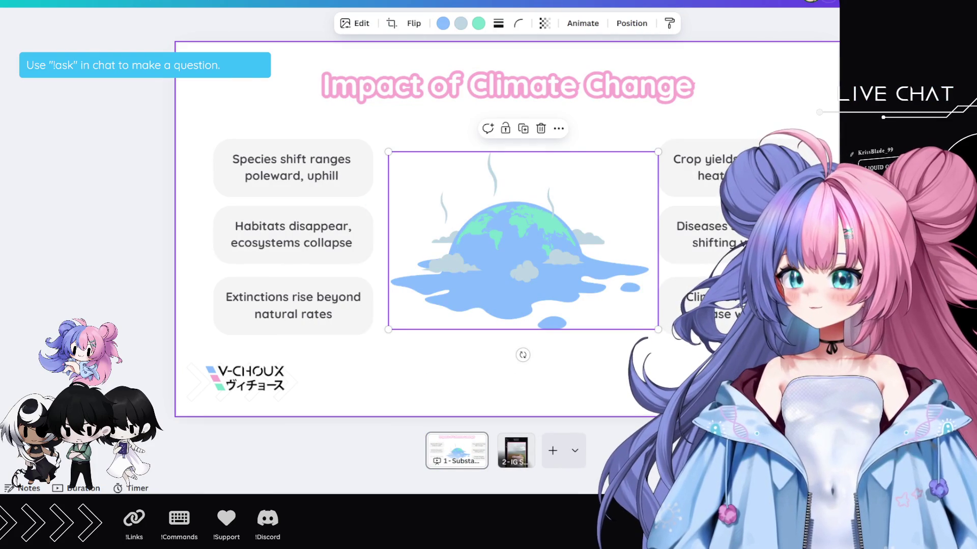
click(702, 305)
click(520, 266)
drag(230, 138, 328, 321)
key(Delete)
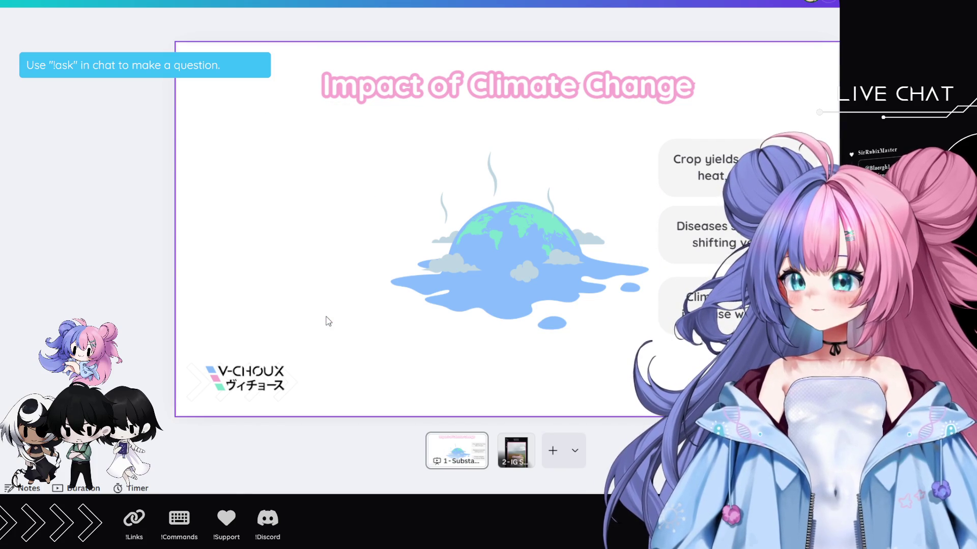
double_click(514, 84)
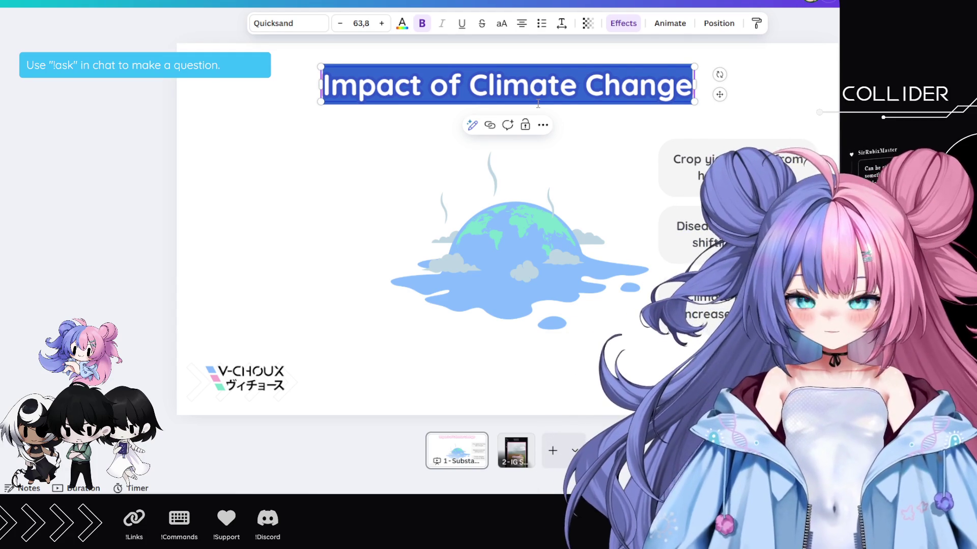
- Retitle the slide 'Nice Title' and shift the title box slightly left
text(Nice Titlo)
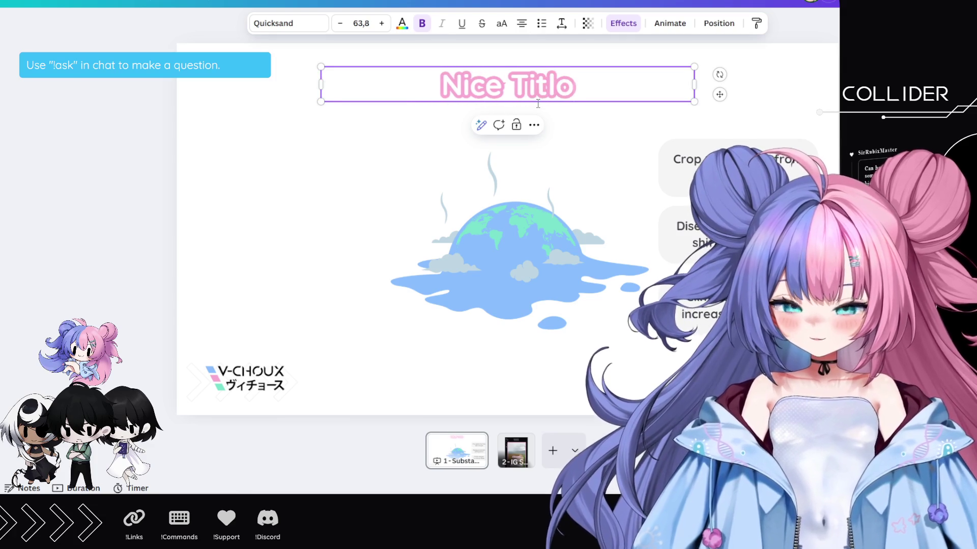
key(BackSpace)
text(e)
drag(584, 87, 484, 85)
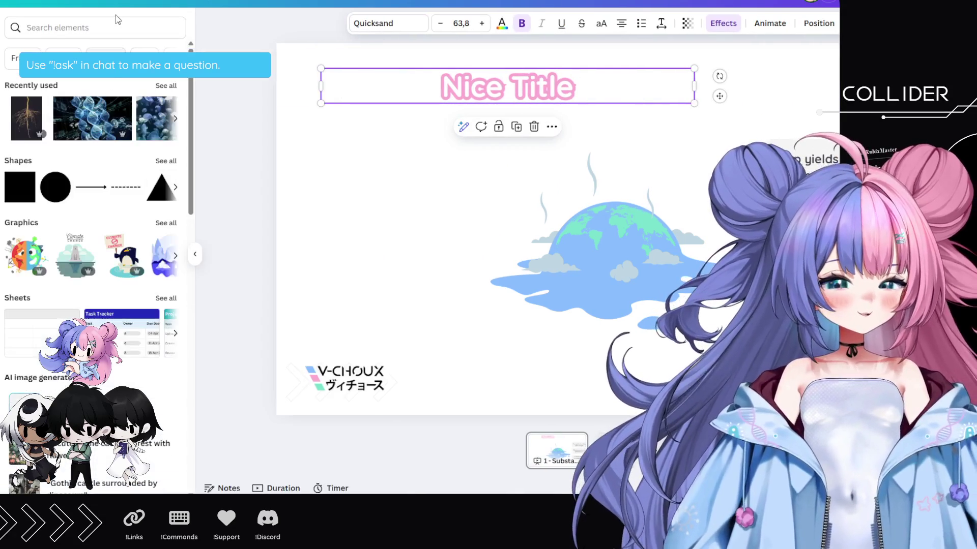
- Add the cute face mushroom graphic from an Elements search for 'mushroom'
click(131, 31)
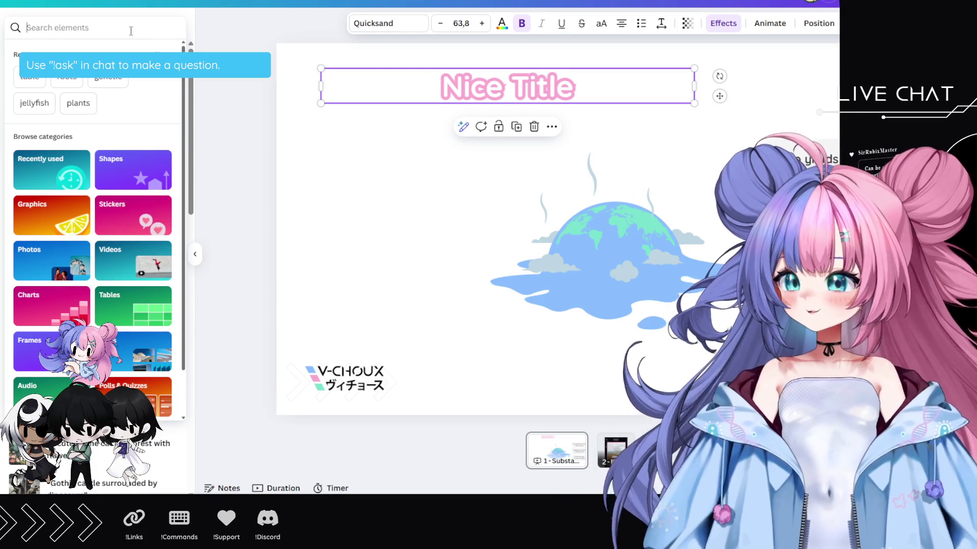
text(mushroom)
key(Return)
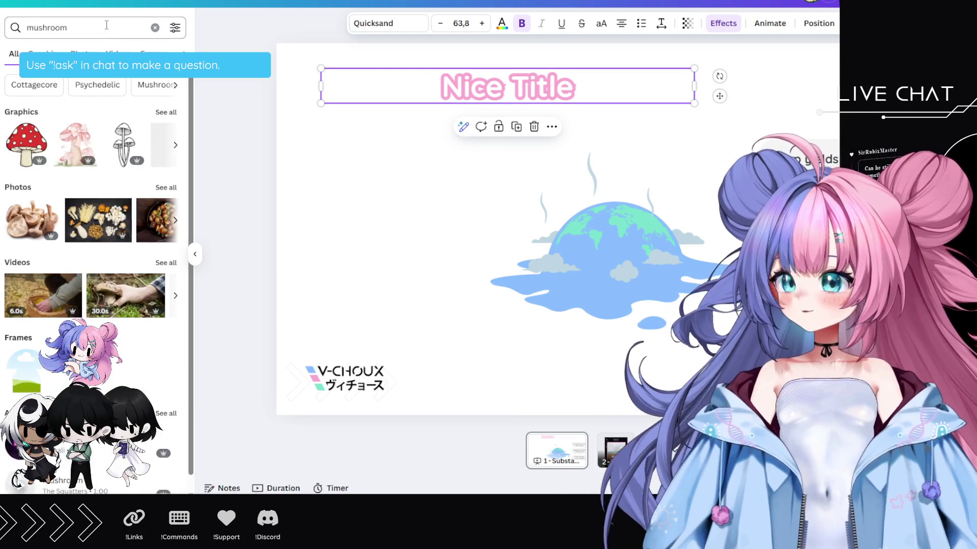
click(166, 112)
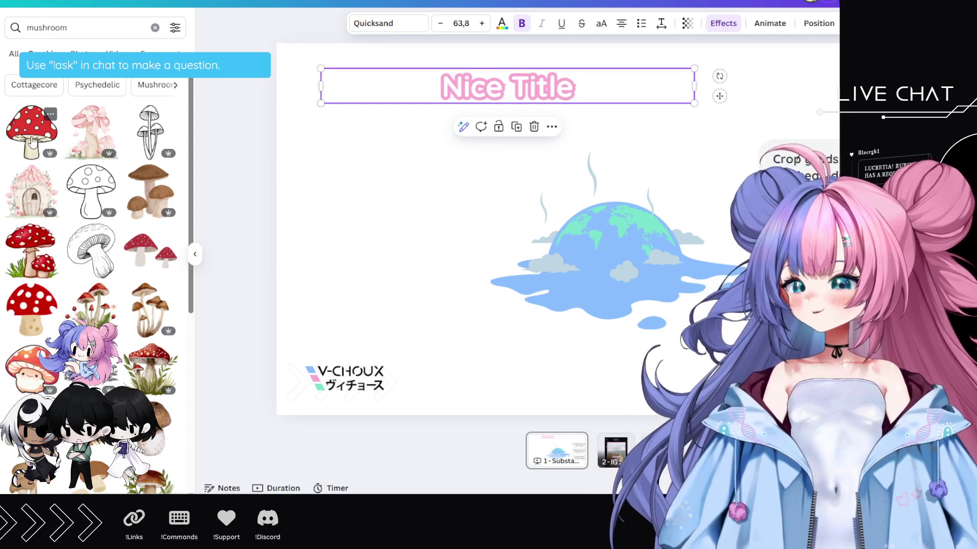
click(30, 363)
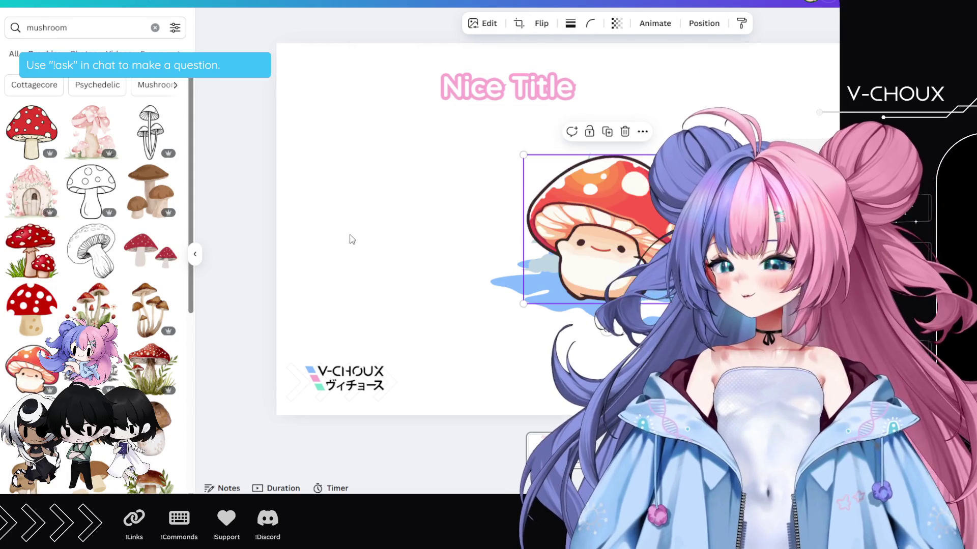
- Shrink the mushroom into the top-left corner and left-align Nice Title beside it
drag(608, 259, 385, 152)
drag(468, 56, 404, 104)
drag(351, 152, 366, 98)
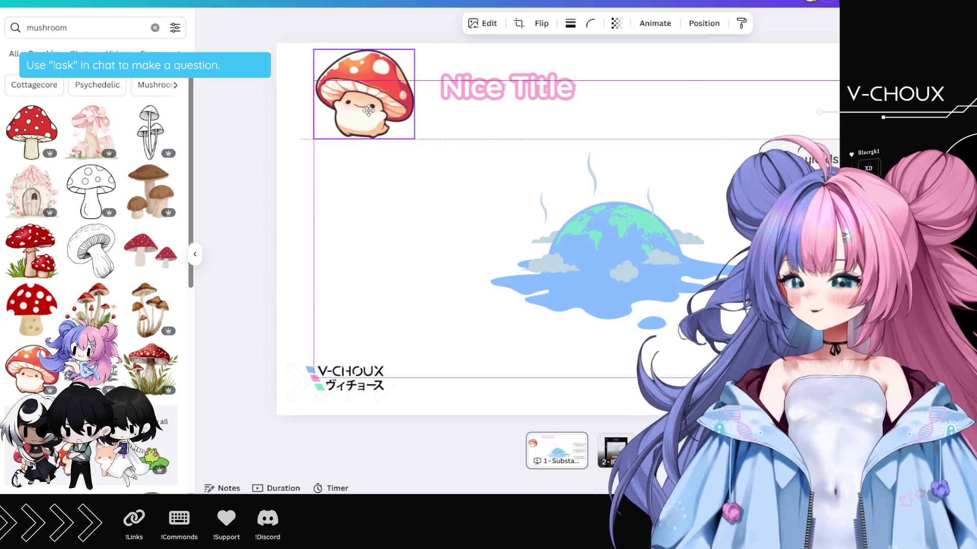
drag(485, 108, 593, 116)
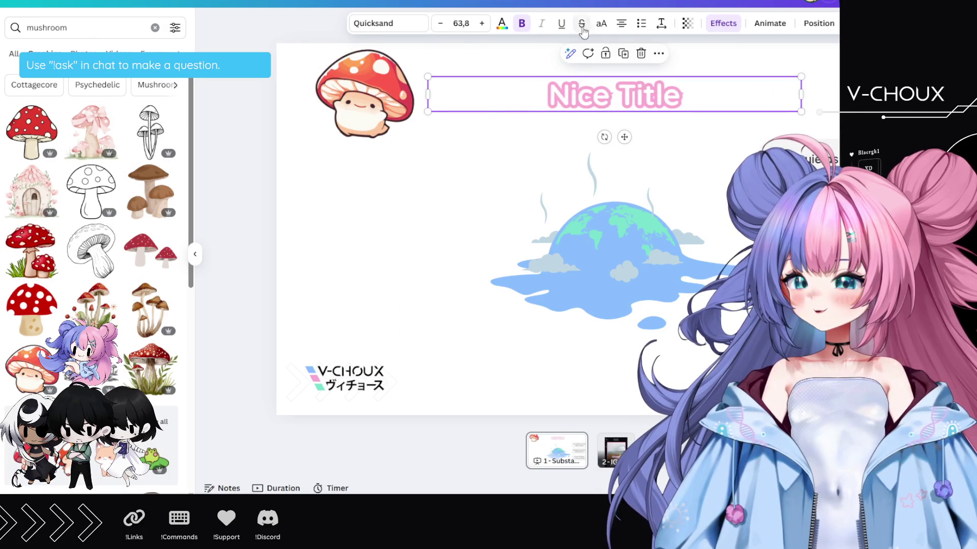
click(624, 29)
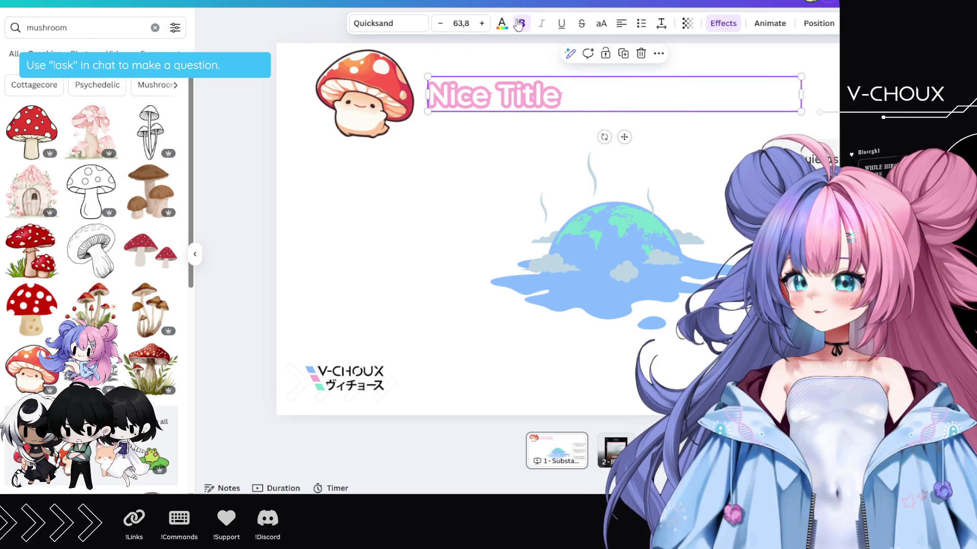
- Make the Nice Title text white
click(503, 23)
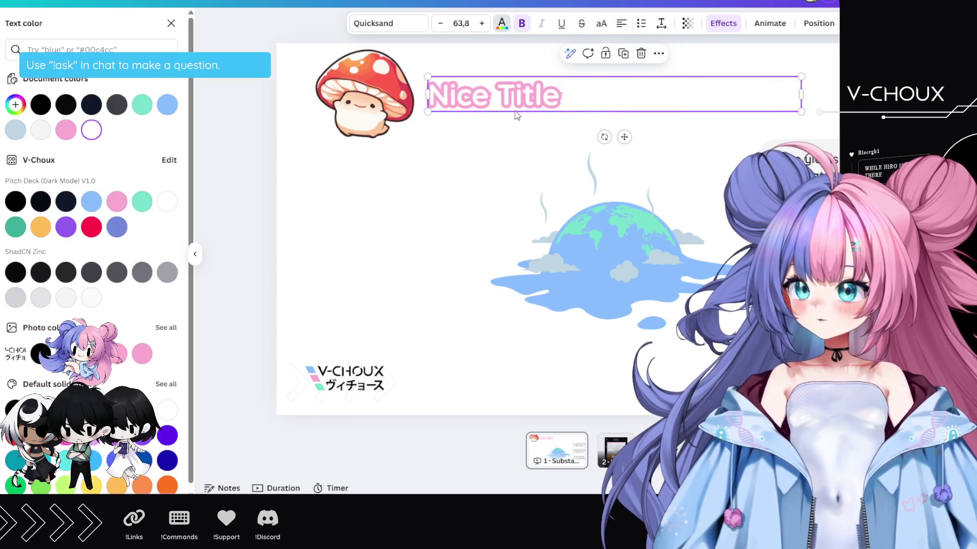
click(16, 105)
click(160, 233)
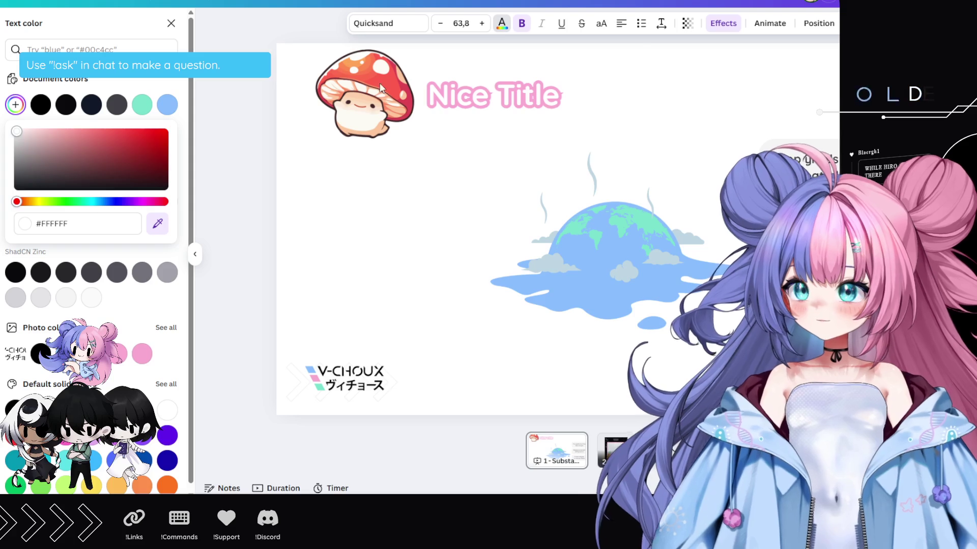
click(402, 102)
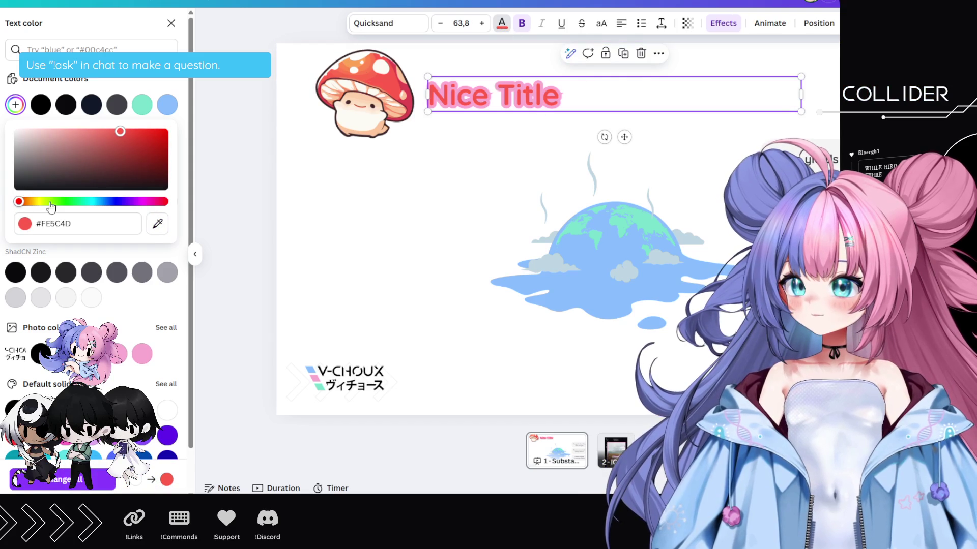
click(165, 409)
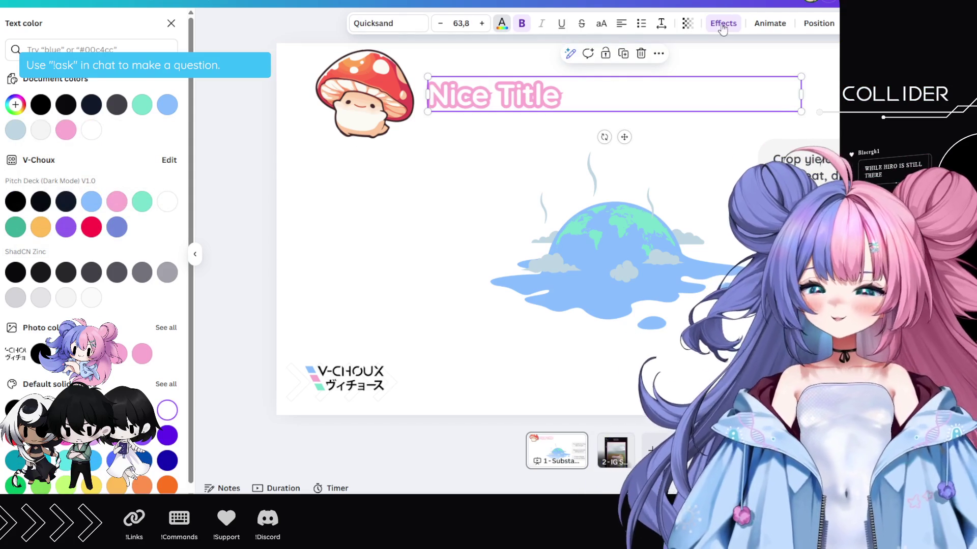
- Give the title an Outline effect in the mushroom cap's red
click(723, 23)
click(168, 255)
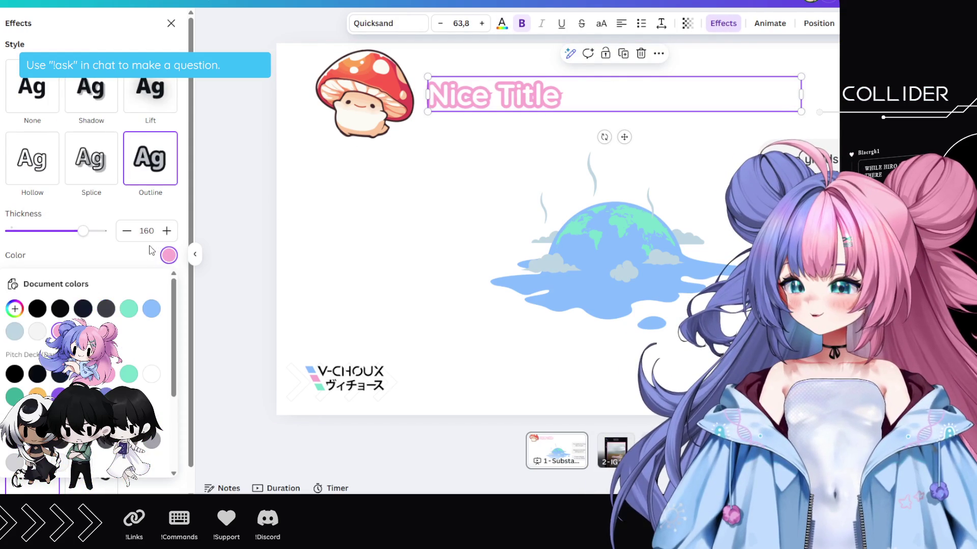
click(14, 309)
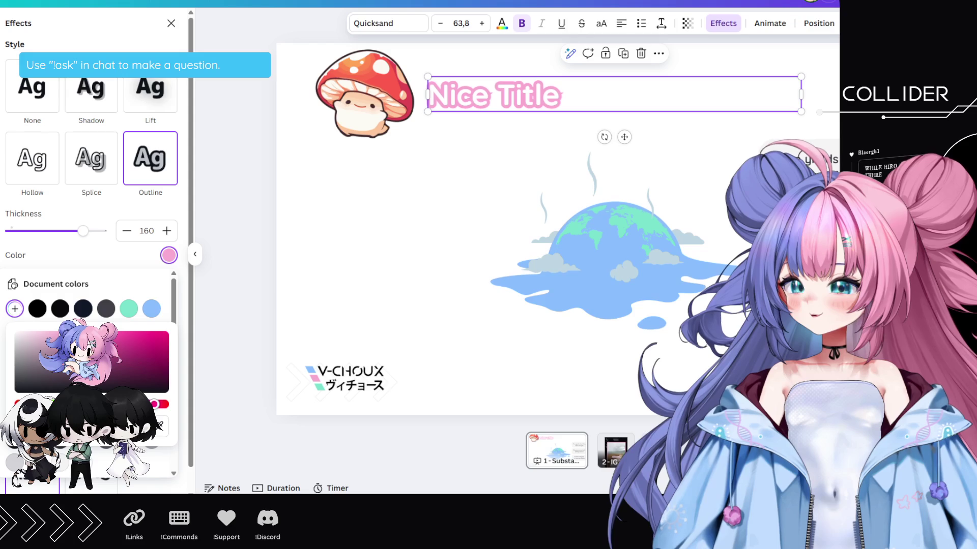
click(159, 426)
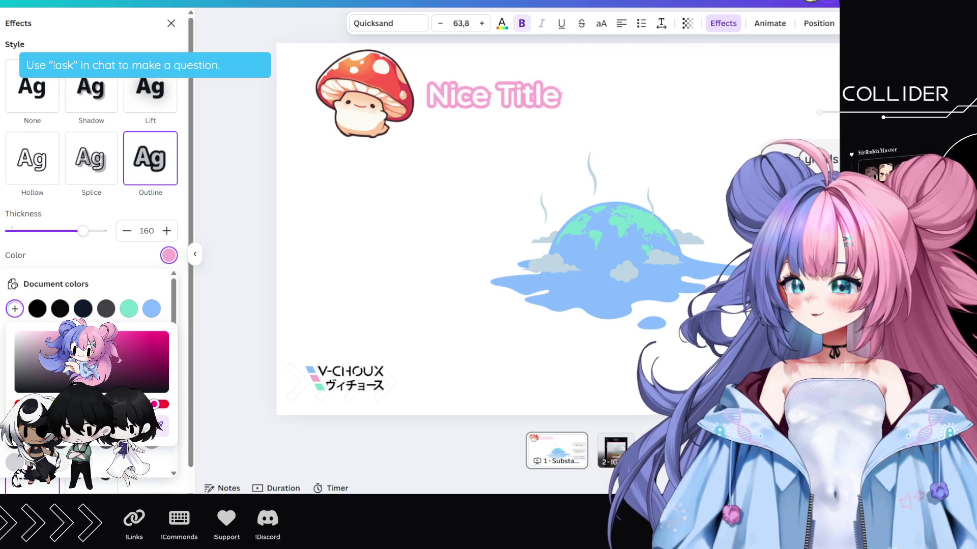
click(387, 91)
- Thin the Nice Title outline thickness down to 93
click(421, 201)
click(486, 99)
click(723, 24)
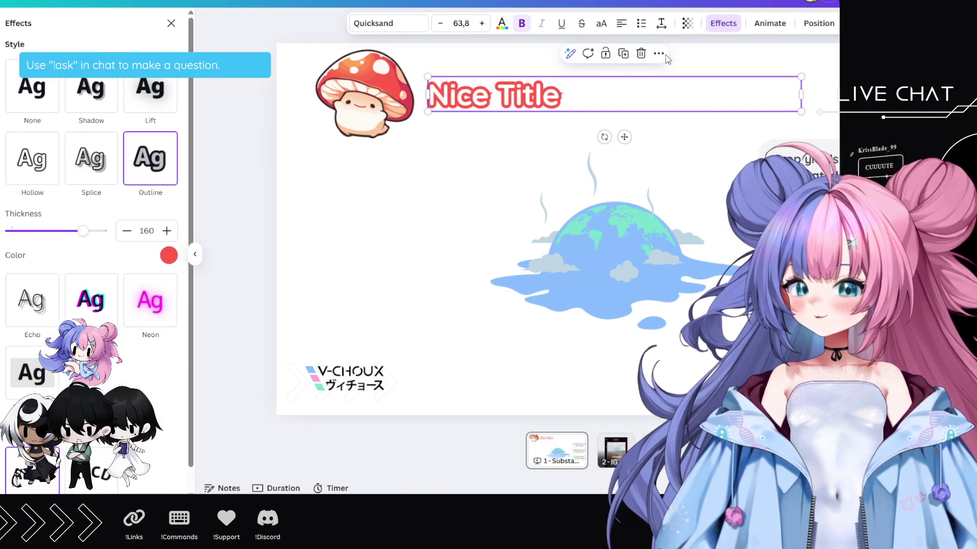
drag(64, 234, 53, 232)
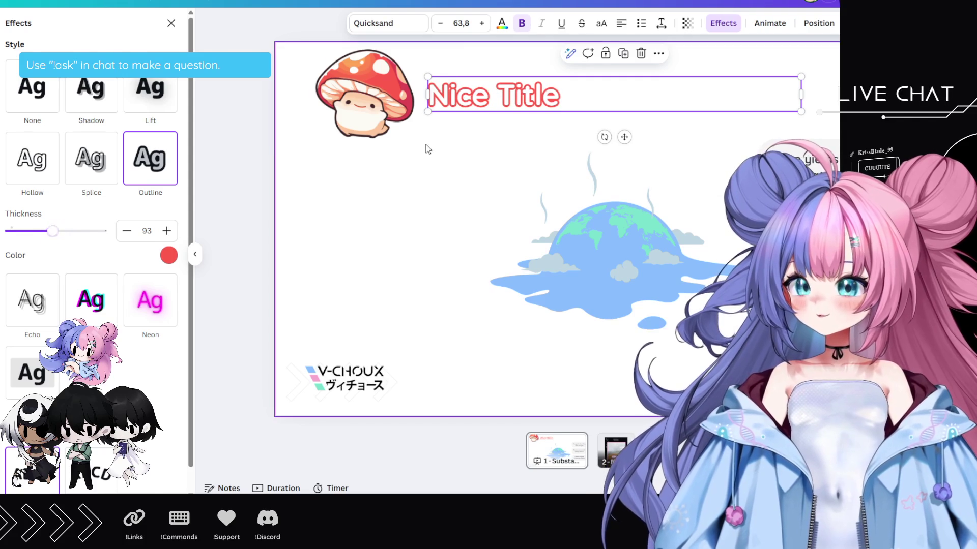
click(425, 149)
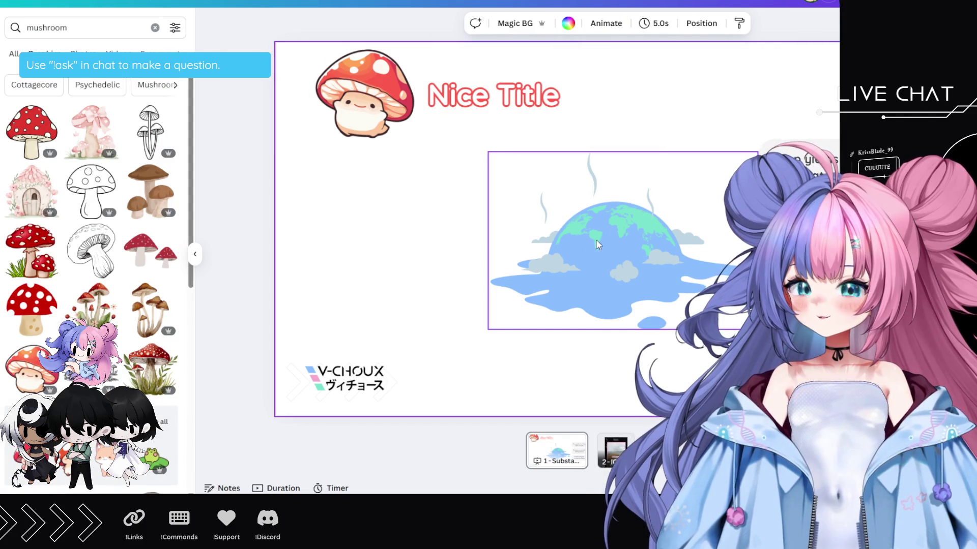
- Delete the melting-earth illustration from the slide
click(598, 244)
mouse_move(816, 169)
mouse_down()
mouse_move(452, 163)
mouse_move(816, 169)
mouse_up()
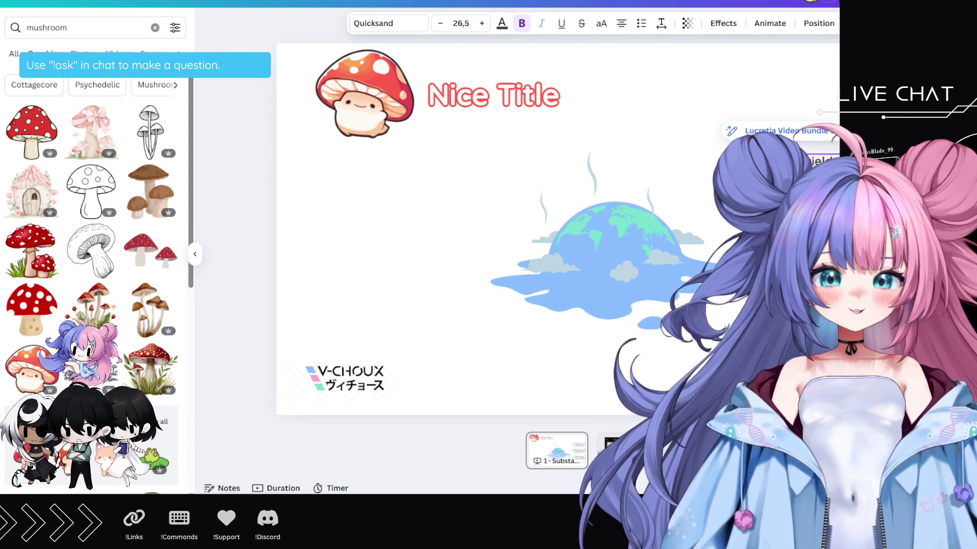
click(625, 233)
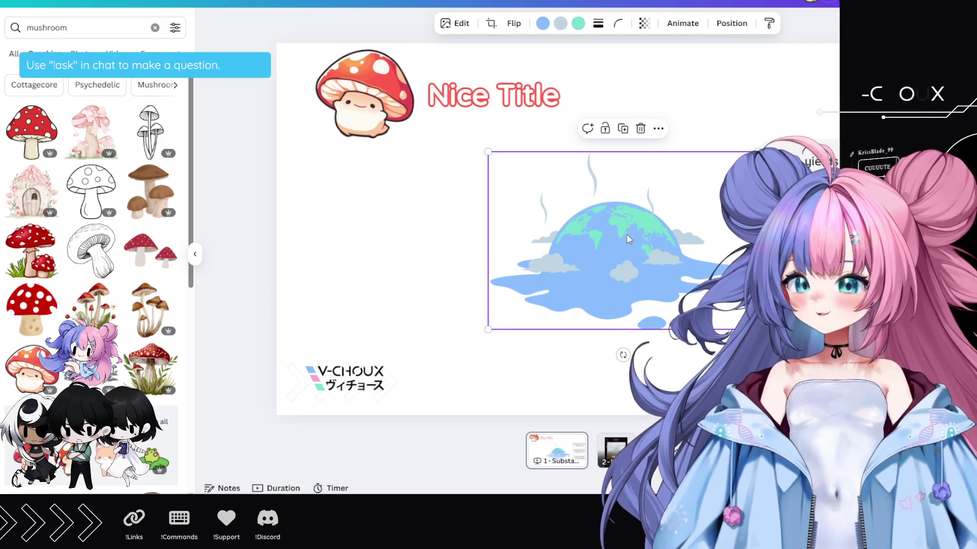
key(Delete)
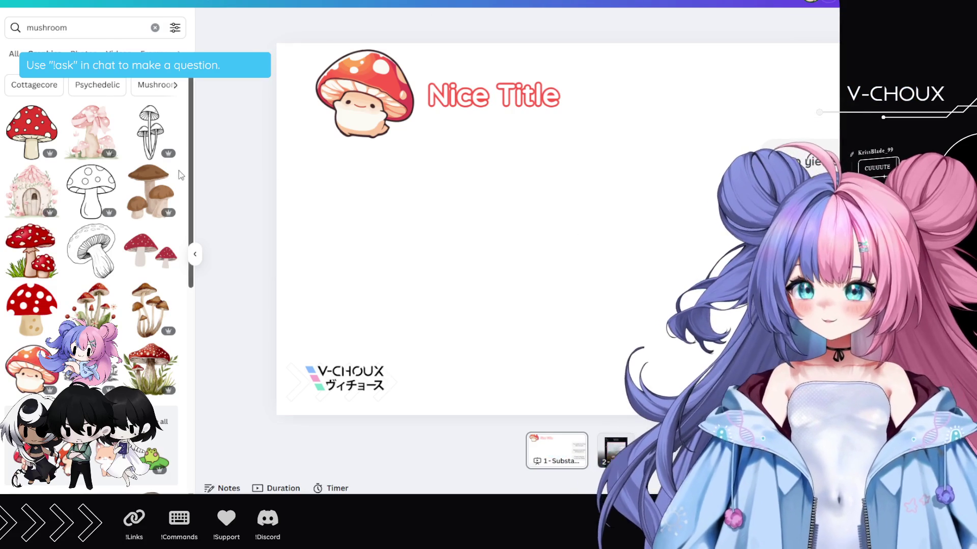
click(27, 25)
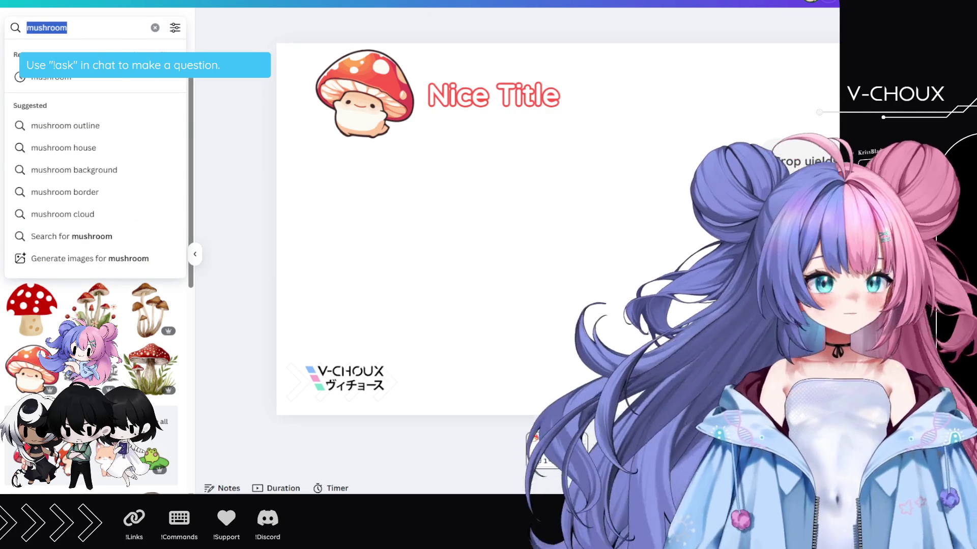
- Search Elements graphics for 'zombie cute'
text(zombie)
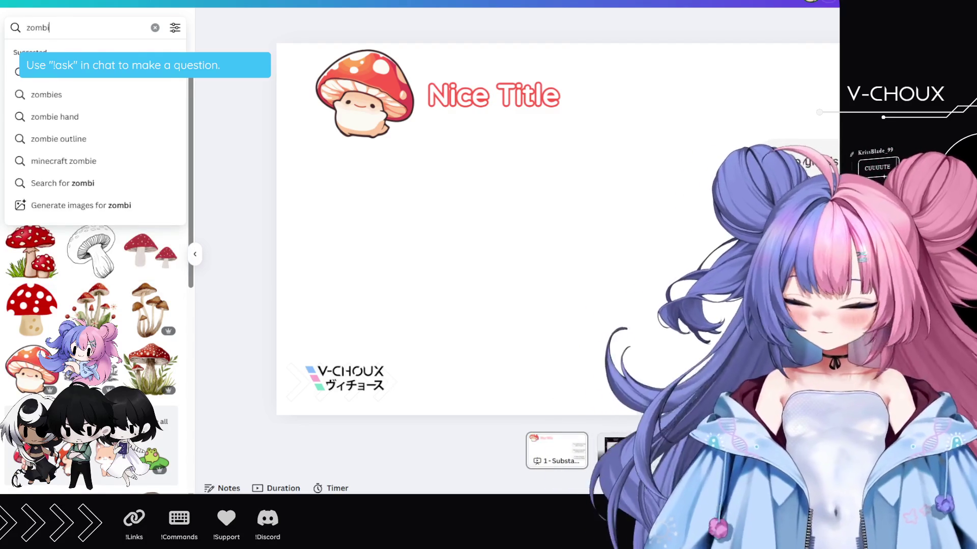
key(Return)
click(89, 23)
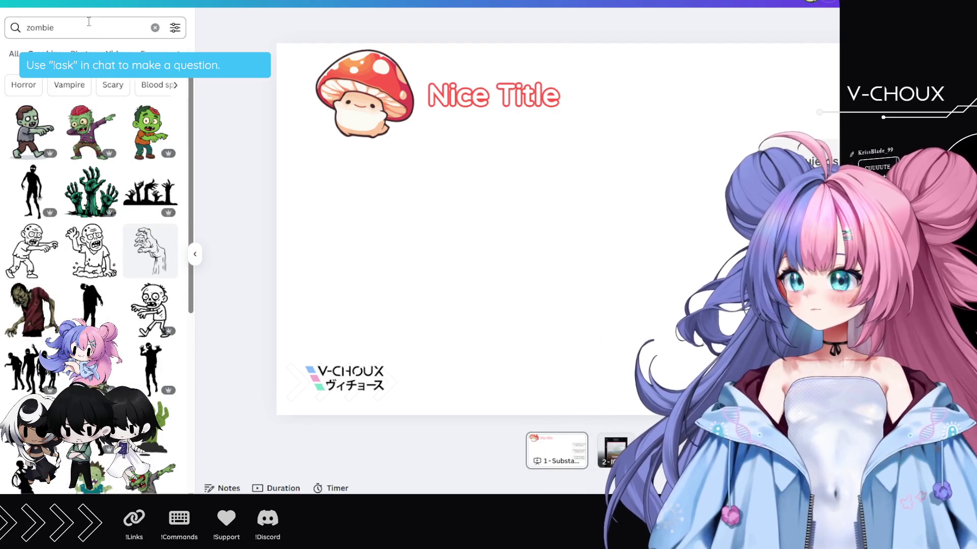
text(cute)
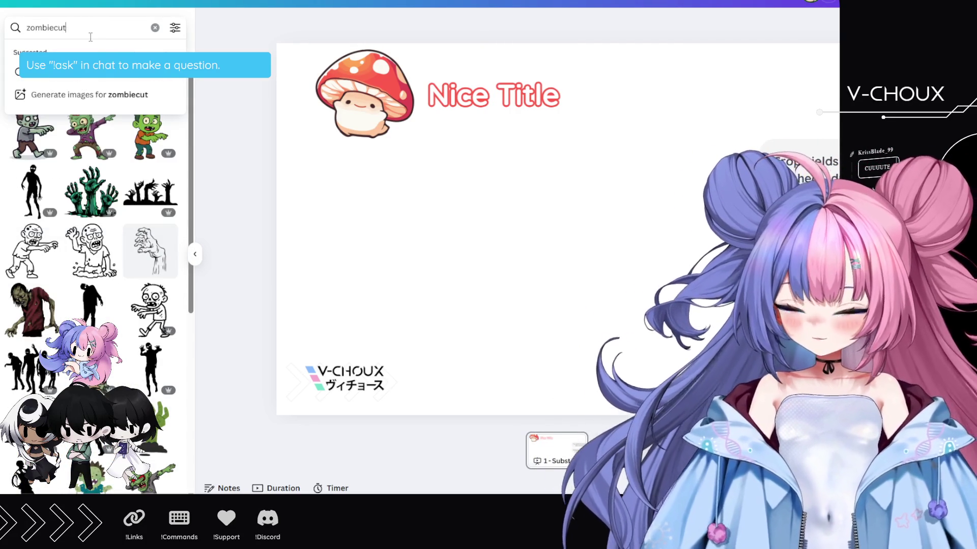
key(Left)
key(Left)
key(Left)
key(BackSpace)
key(Return)
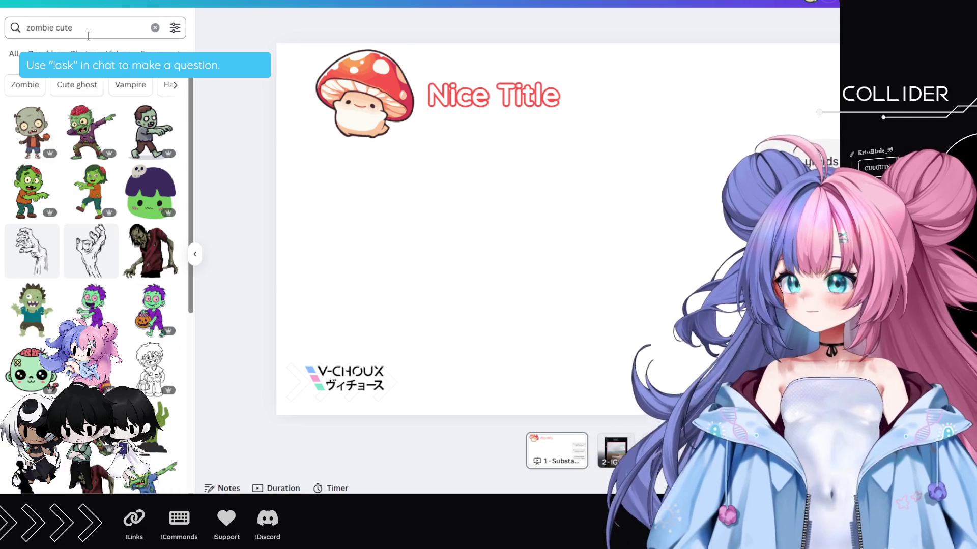
- Place the cute brain-zombie head at the lower right, discarding the purple mushroom zombie
click(150, 191)
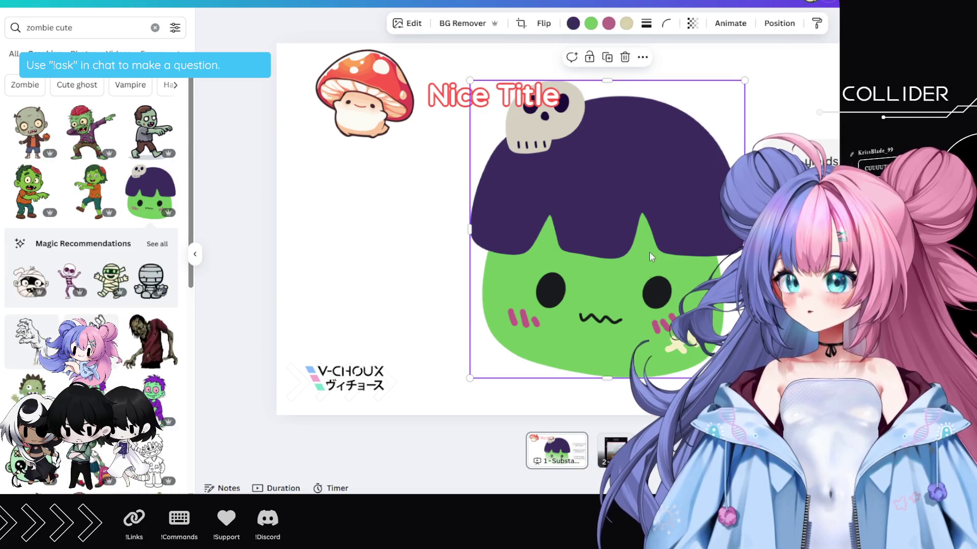
drag(470, 79, 642, 234)
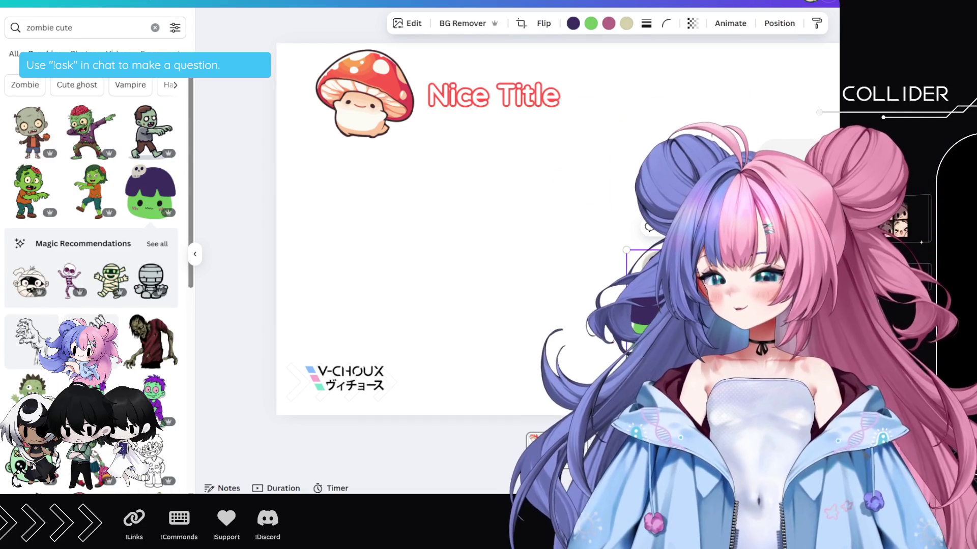
click(30, 457)
mouse_move(604, 261)
mouse_down()
mouse_move(546, 314)
mouse_move(540, 335)
mouse_up()
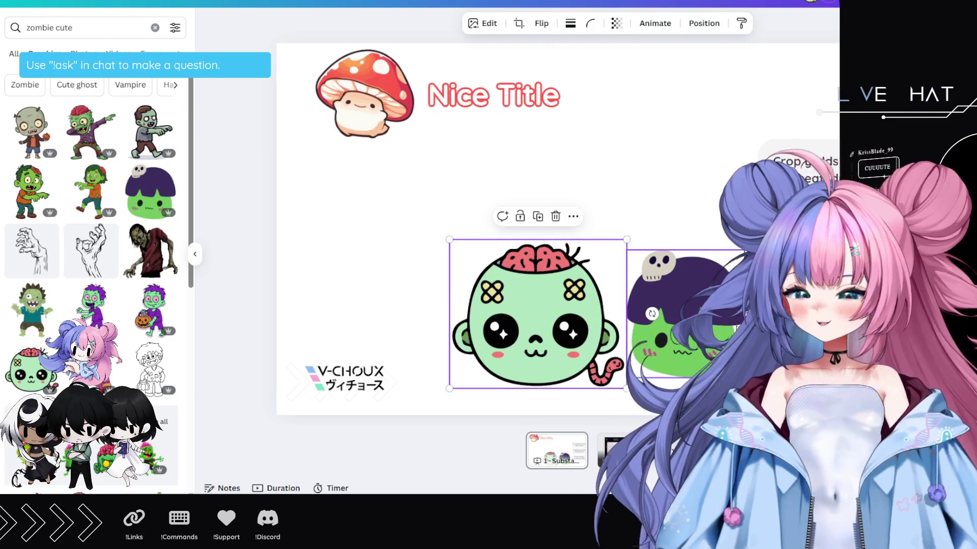
click(651, 314)
key(Delete)
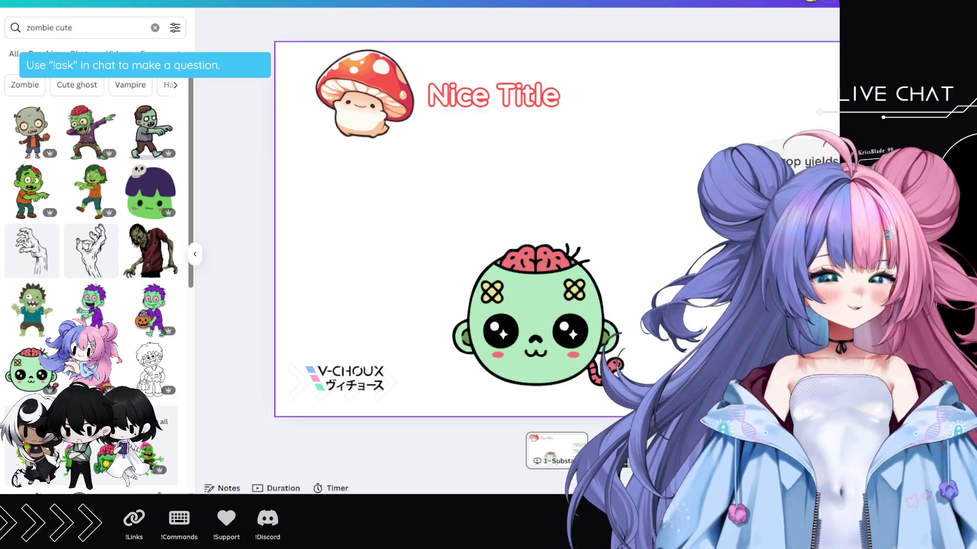
mouse_move(454, 244)
mouse_down()
mouse_move(664, 275)
mouse_move(576, 245)
mouse_move(614, 276)
mouse_up()
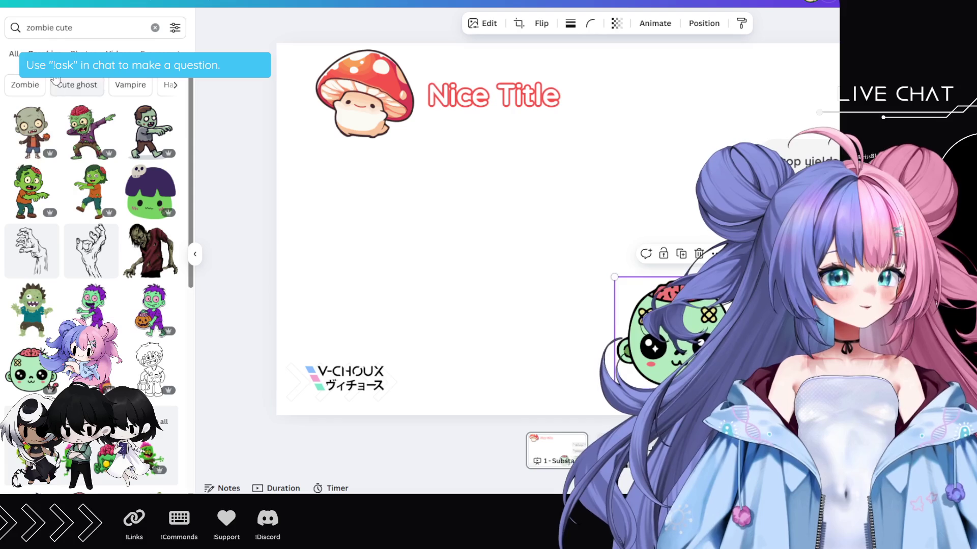
click(155, 28)
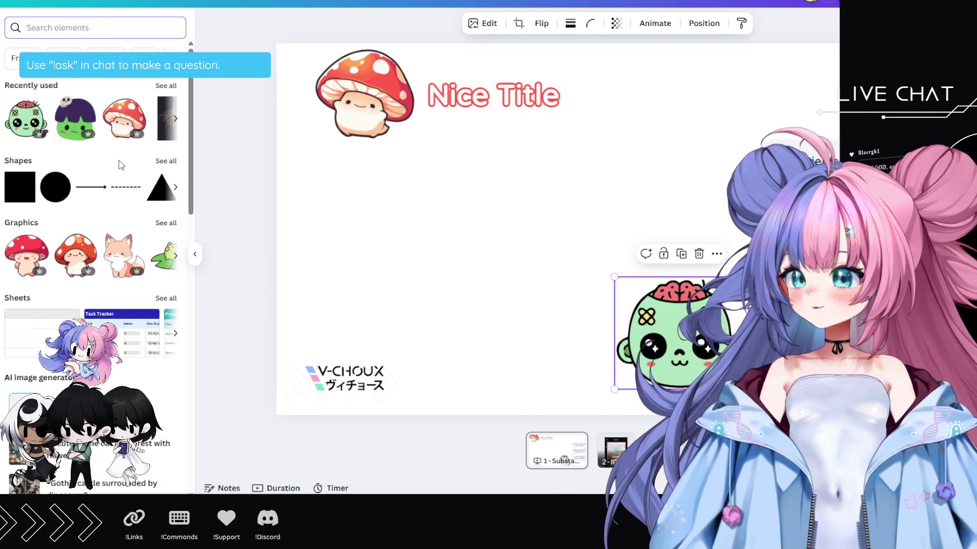
- Search 'mushroom' and add the line-art cluster and brown tall-mushroom graphics to the slide
text(mushroom)
key(Return)
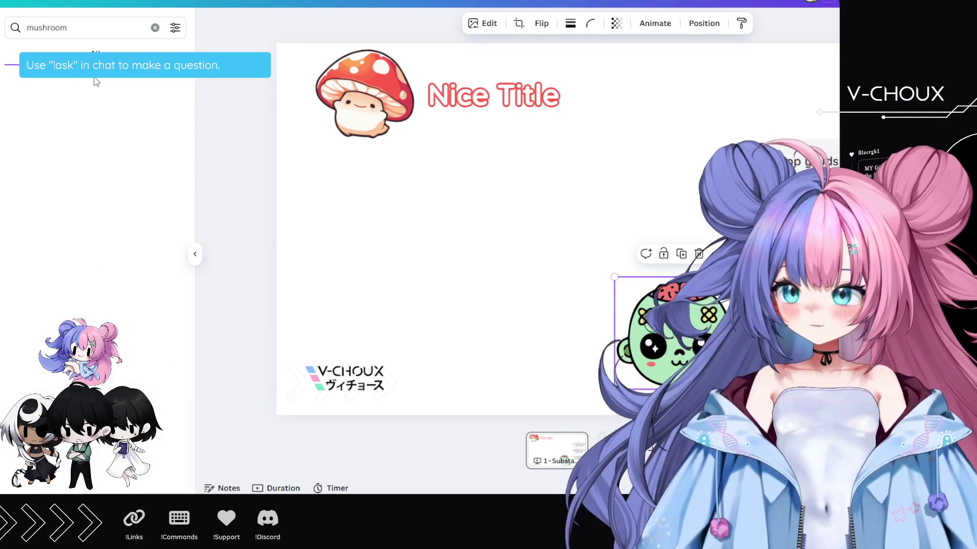
click(122, 147)
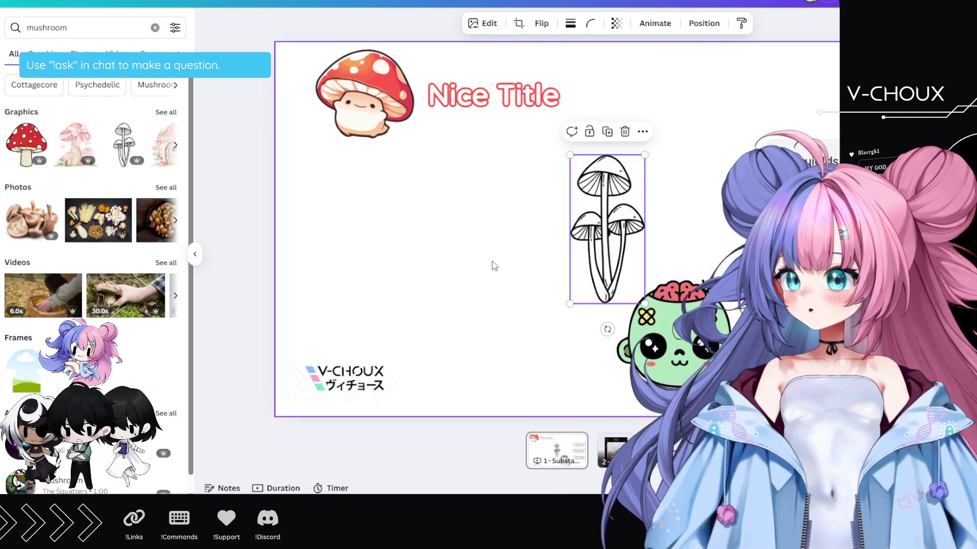
click(163, 113)
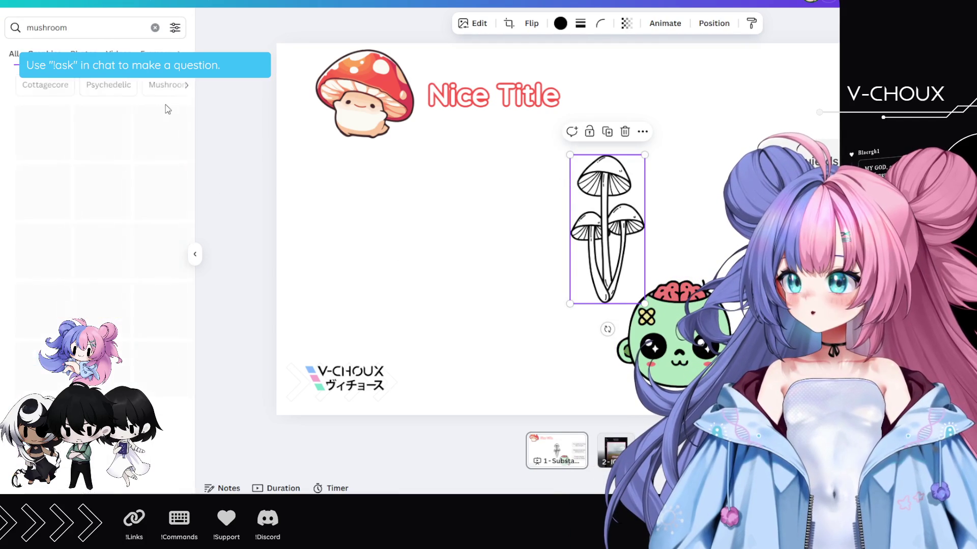
scroll(122, 258, down, 5)
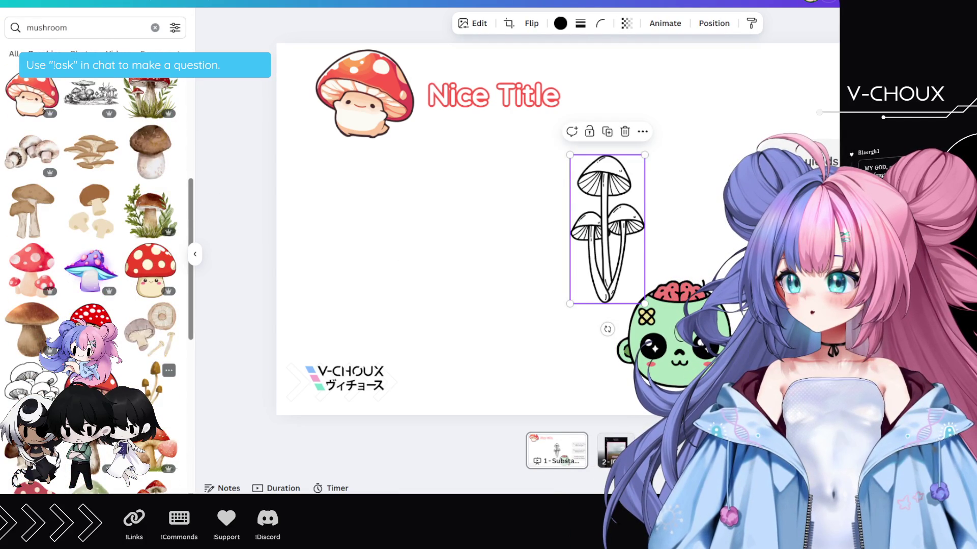
click(155, 379)
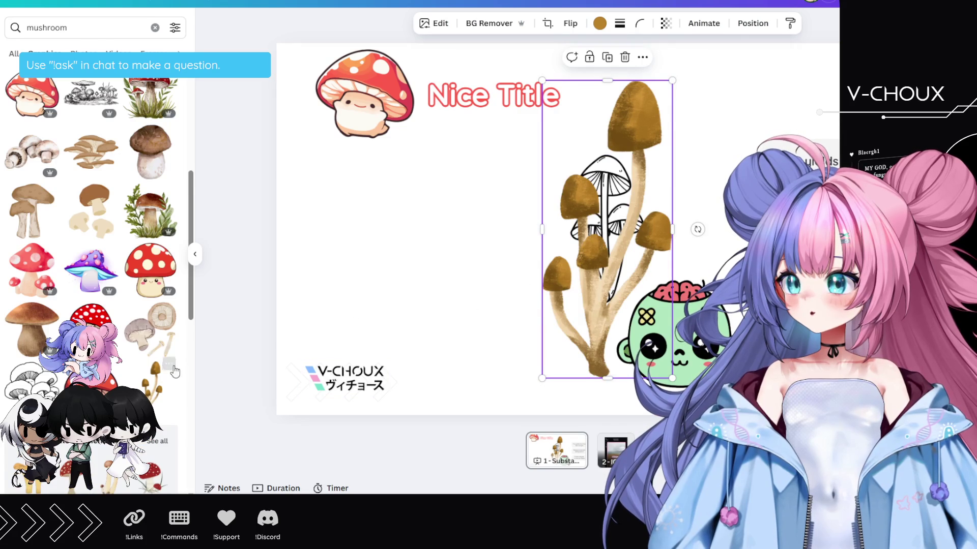
scroll(177, 371, down, 1)
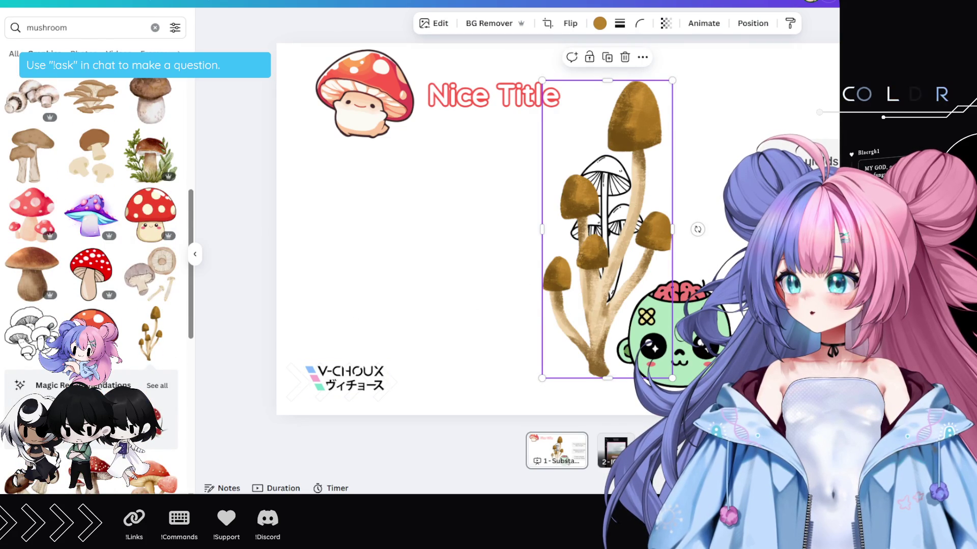
scroll(186, 348, down, 1)
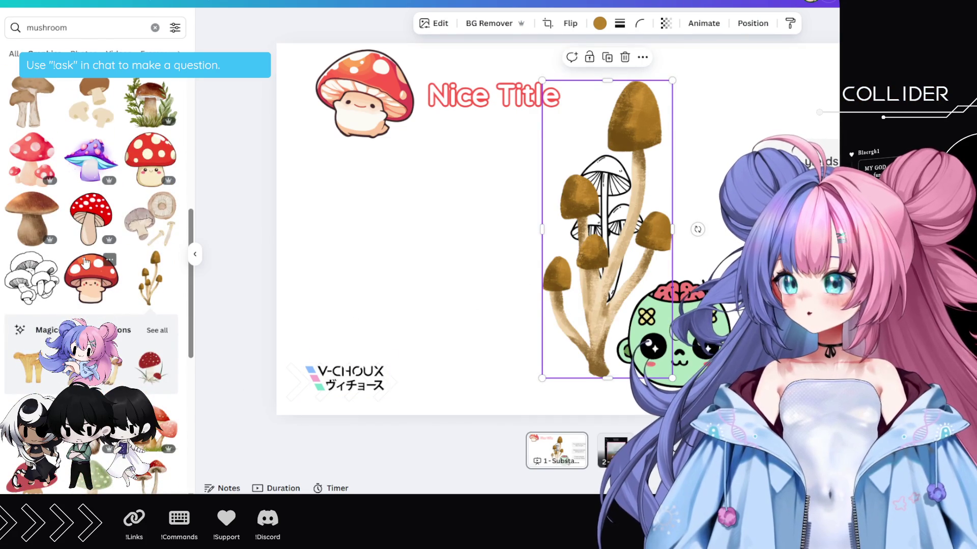
scroll(85, 262, up, 10)
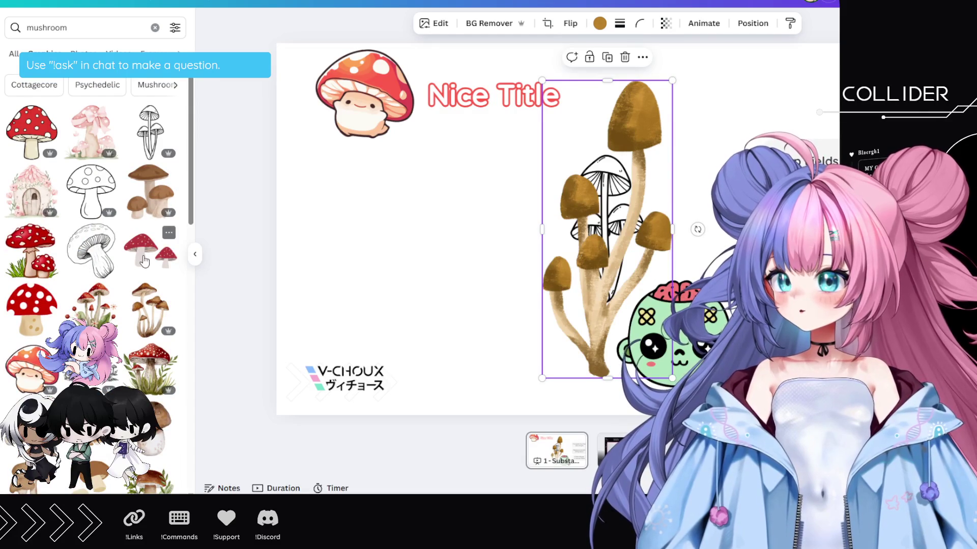
click(101, 28)
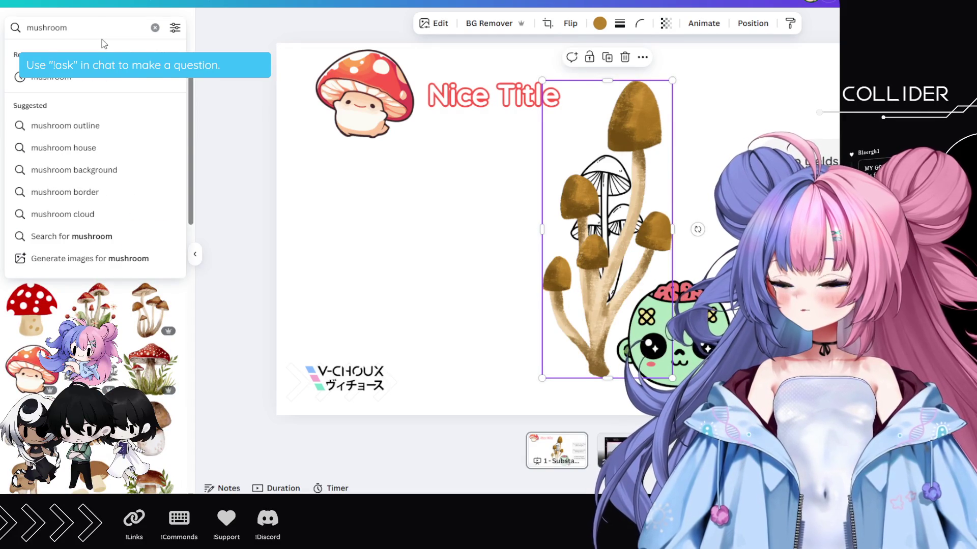
- Search 'mushroom vector', add a red-and-pink mushroom graphic, and delete the brown mushrooms
text( vector)
key(Return)
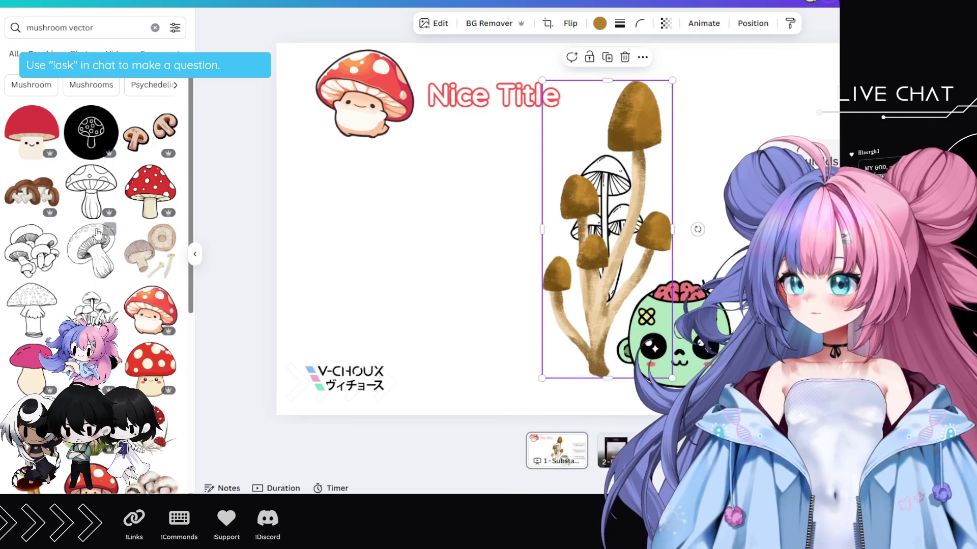
scroll(112, 224, down, 10)
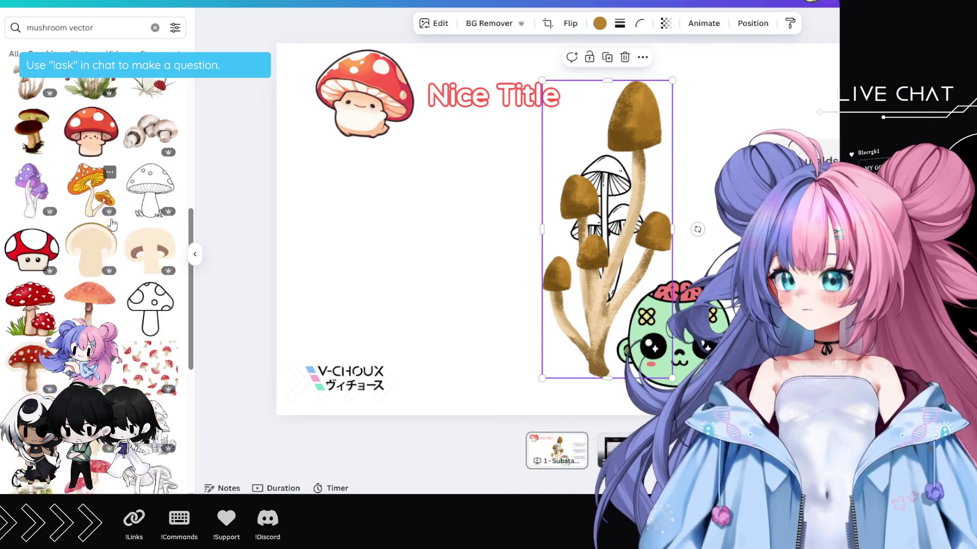
scroll(91, 296, down, 5)
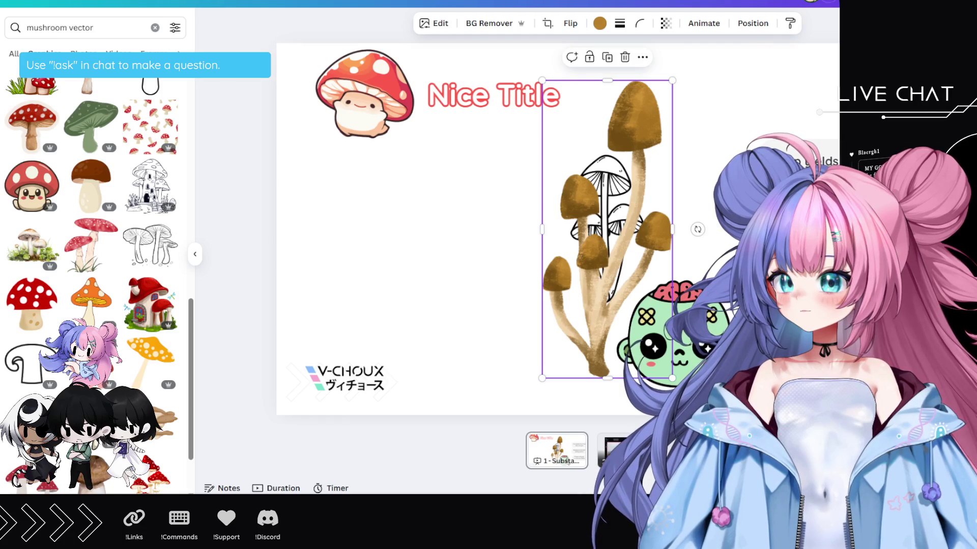
mouse_move(153, 448)
mouse_down()
mouse_move(621, 229)
mouse_move(386, 239)
mouse_up()
click(595, 252)
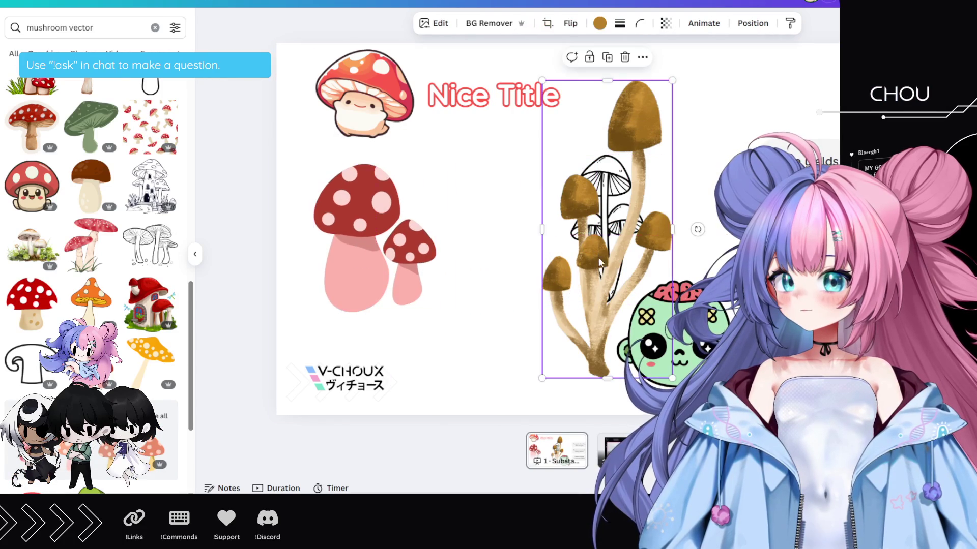
key(Delete)
- Shrink the line-art mushrooms to 133x266 and set them on the zombie head
click(586, 239)
drag(570, 154, 607, 205)
drag(621, 257, 686, 252)
click(656, 325)
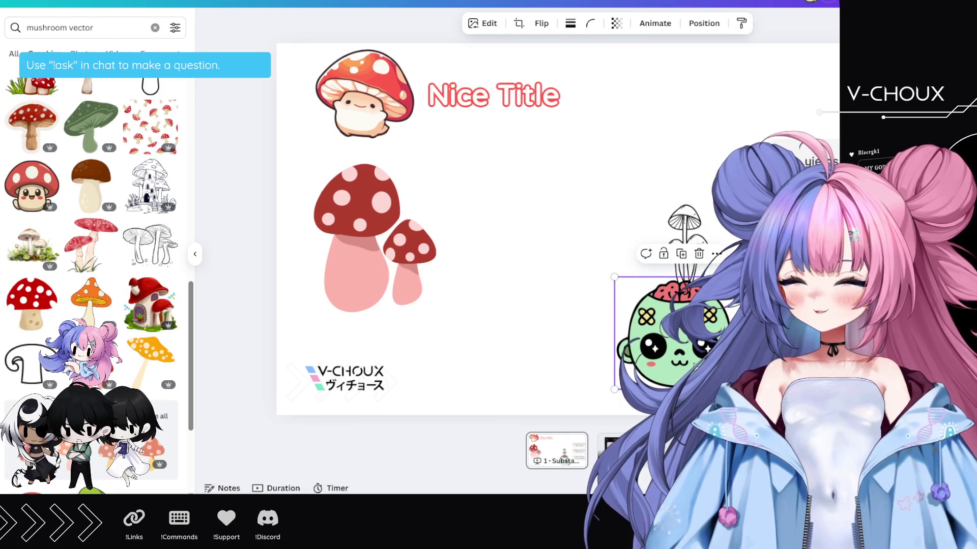
key(Delete)
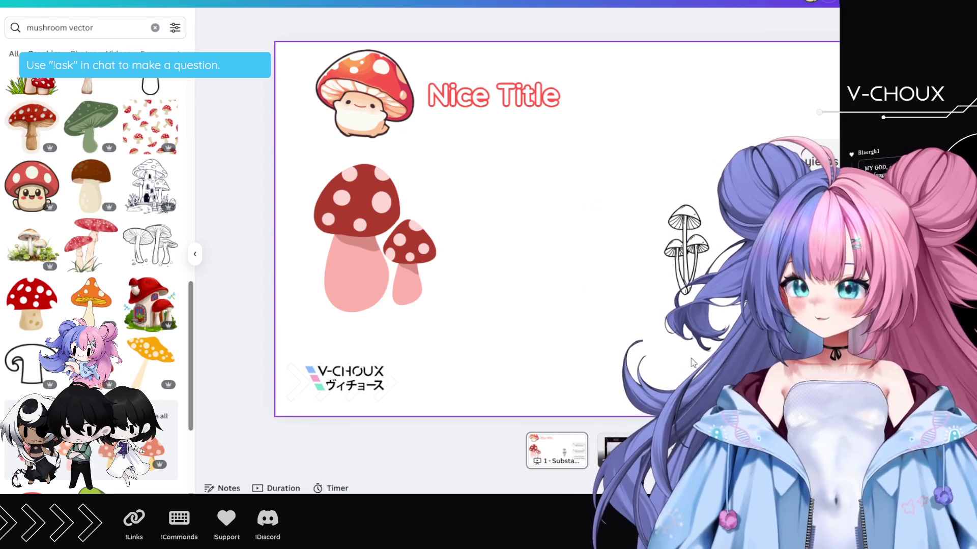
key(ctrl+z)
drag(687, 229, 704, 234)
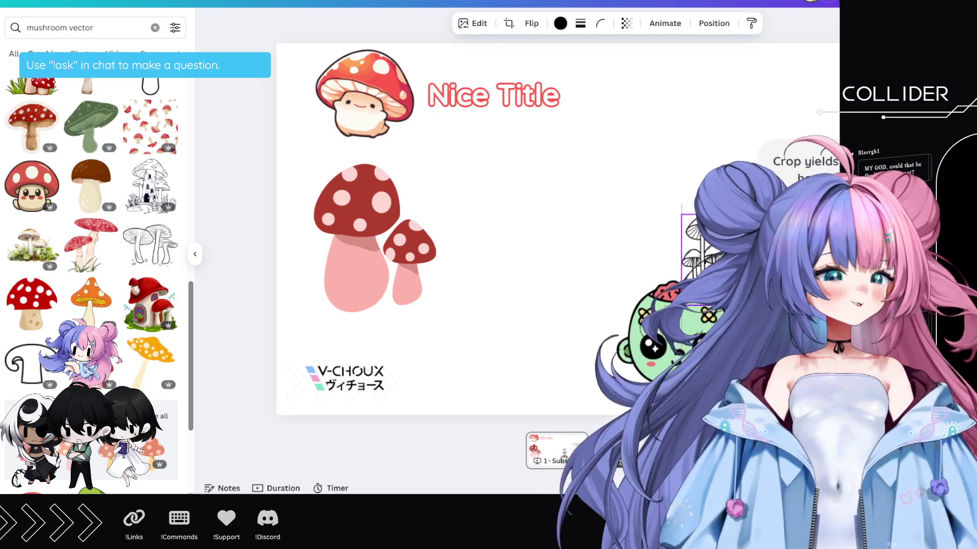
- Delete the red spotted mushroom pair from the slide
click(399, 241)
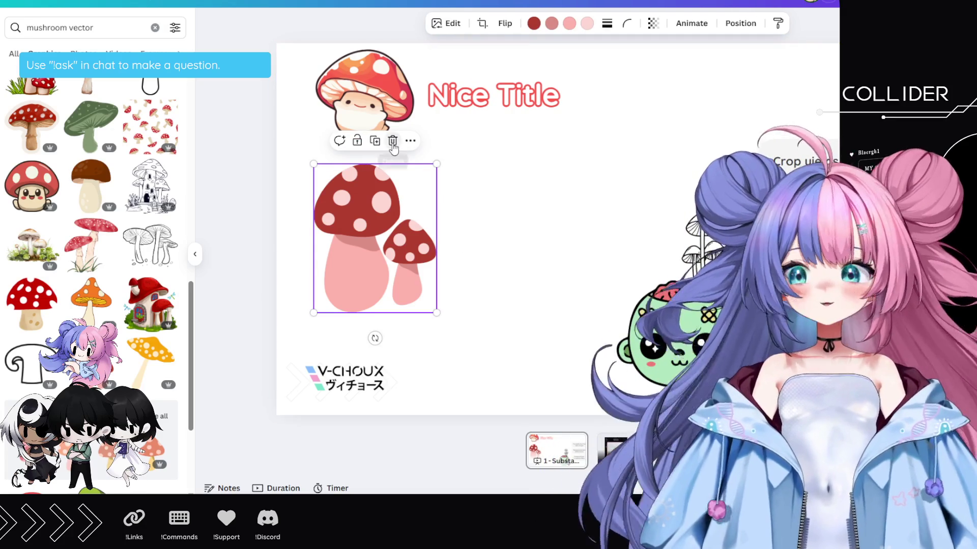
key(Delete)
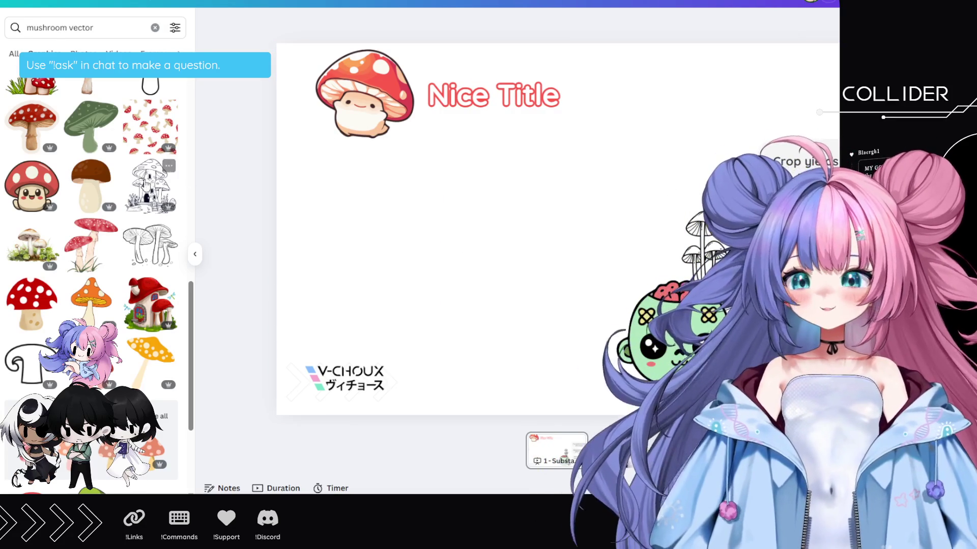
click(193, 254)
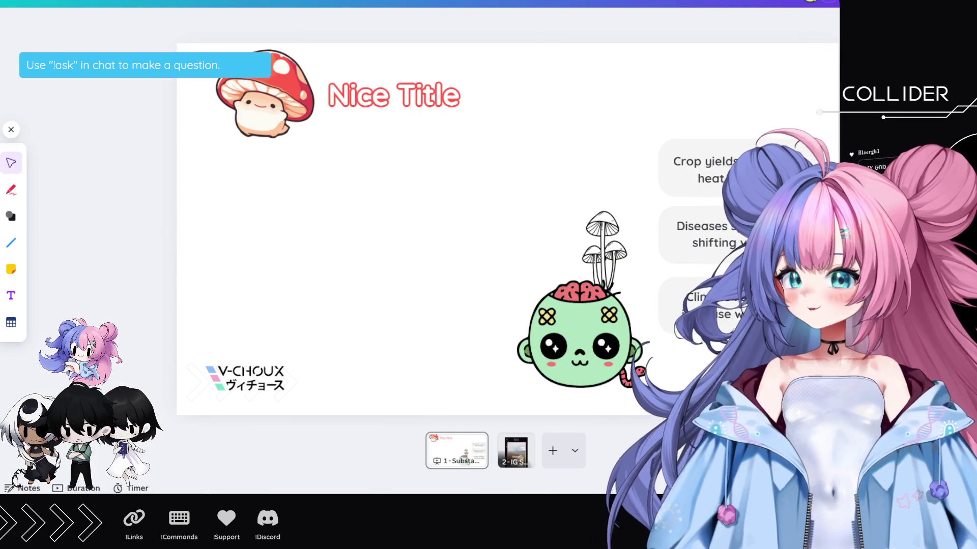
- Test pen and highlighter strokes, erase them, then go to the Climate Change slide
click(12, 189)
mouse_move(275, 222)
mouse_down()
mouse_move(287, 176)
mouse_move(471, 216)
mouse_move(447, 251)
mouse_move(316, 262)
mouse_up()
click(41, 251)
click(45, 181)
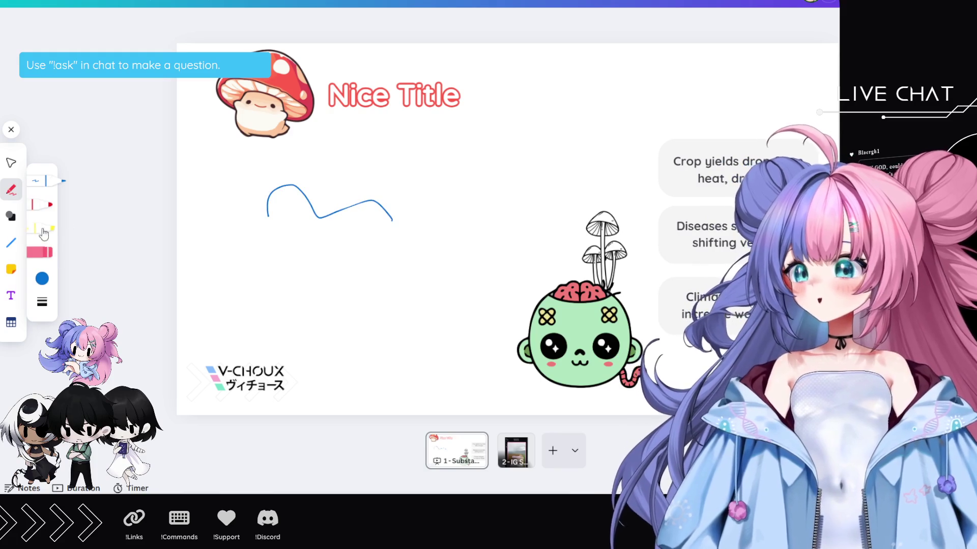
mouse_move(203, 256)
mouse_down()
mouse_move(328, 244)
mouse_move(376, 186)
mouse_up()
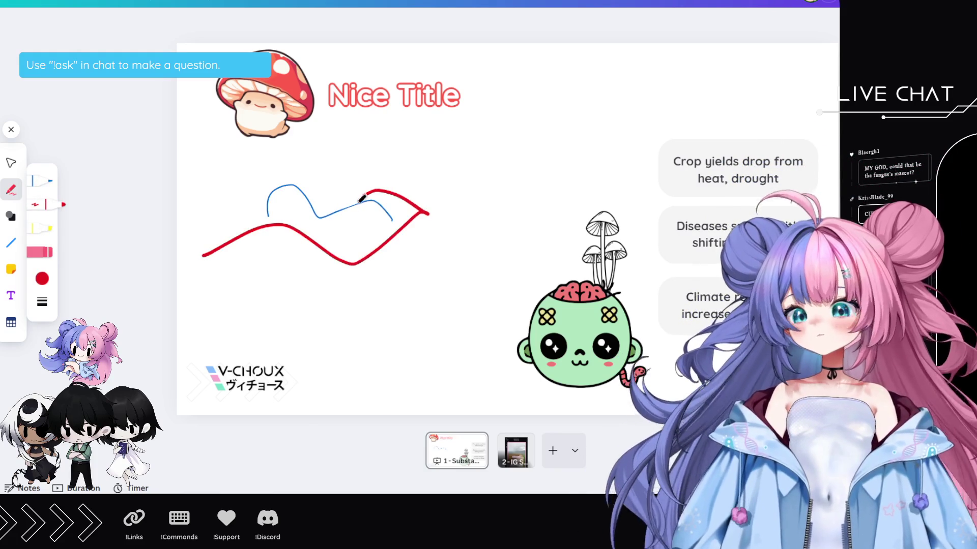
click(41, 228)
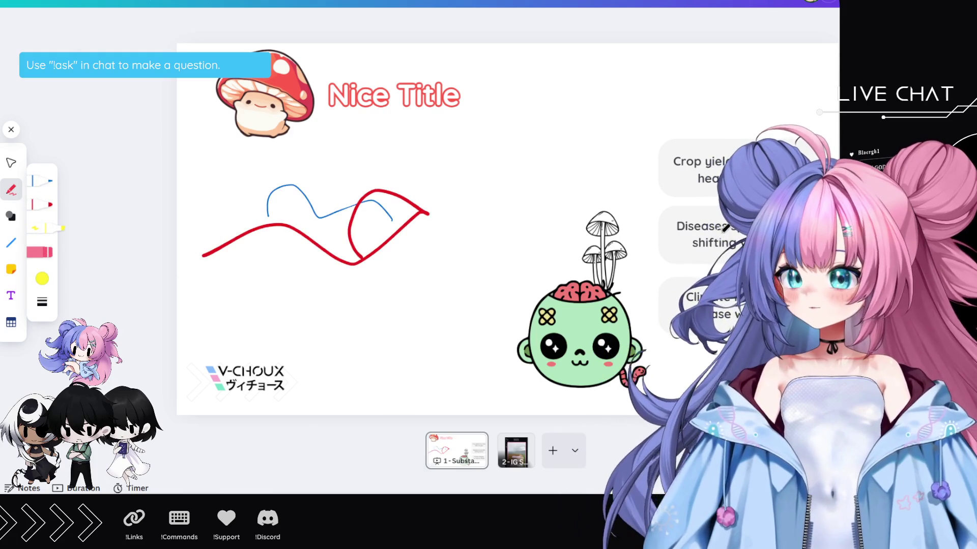
mouse_move(605, 358)
mouse_down()
mouse_move(425, 312)
mouse_move(601, 280)
mouse_up()
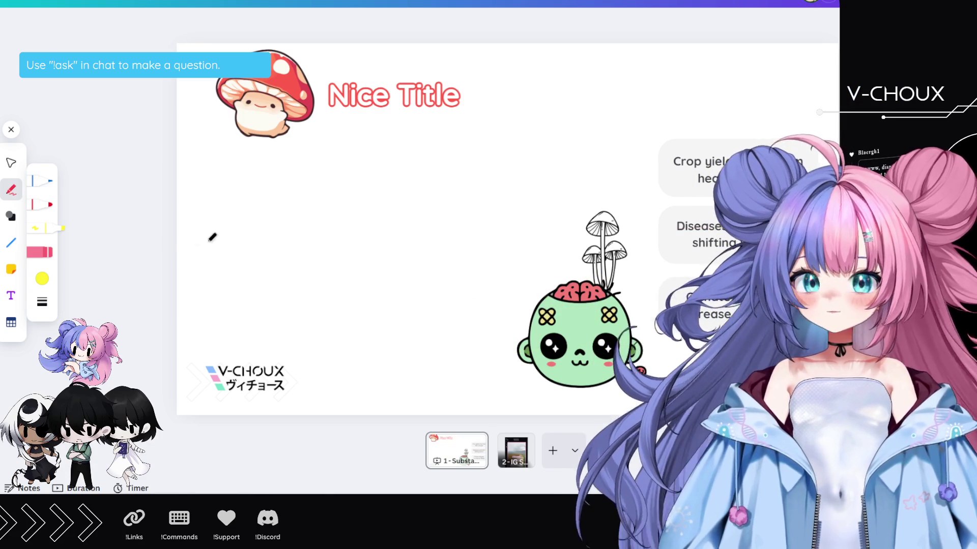
click(516, 450)
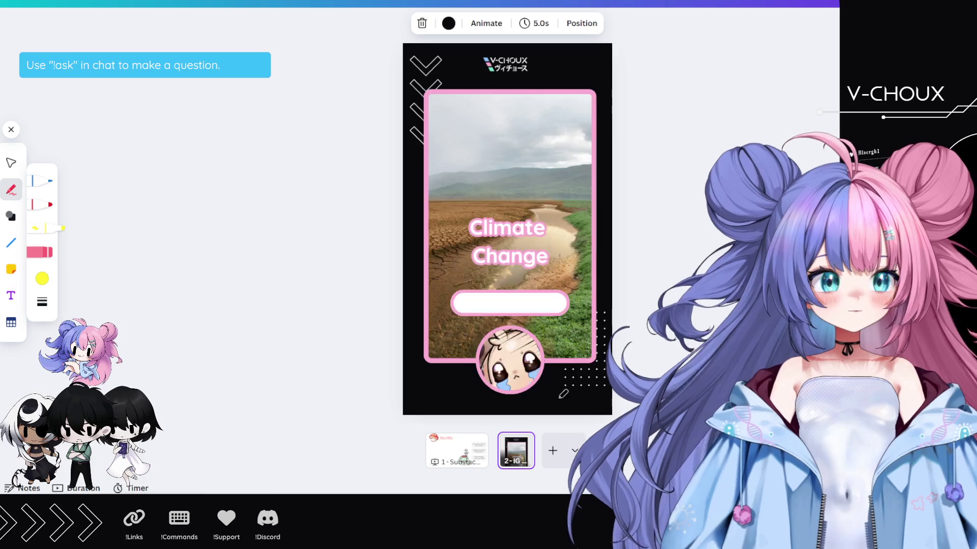
- Delete slide 2, then add the pink spotted mushroom from the mushroom vector results to the title slide
key(Delete)
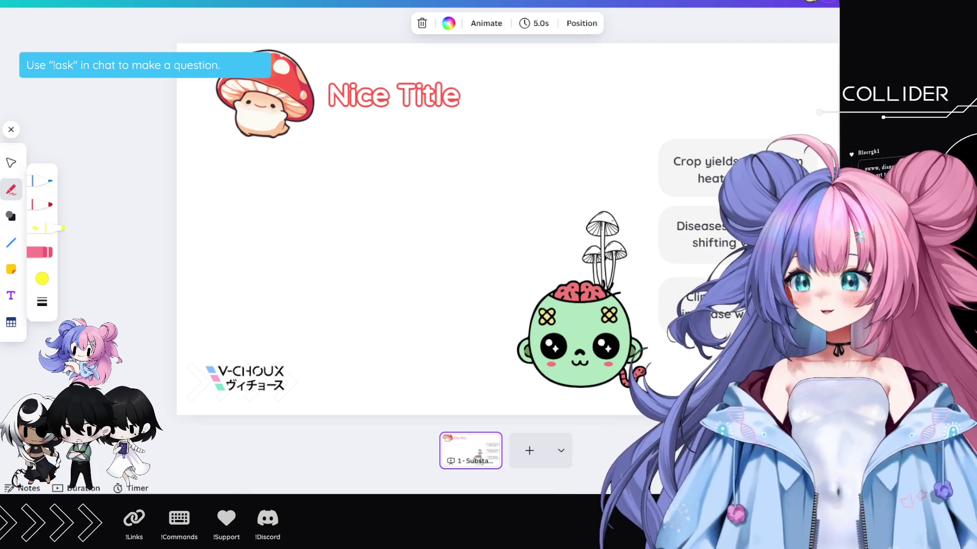
click(12, 130)
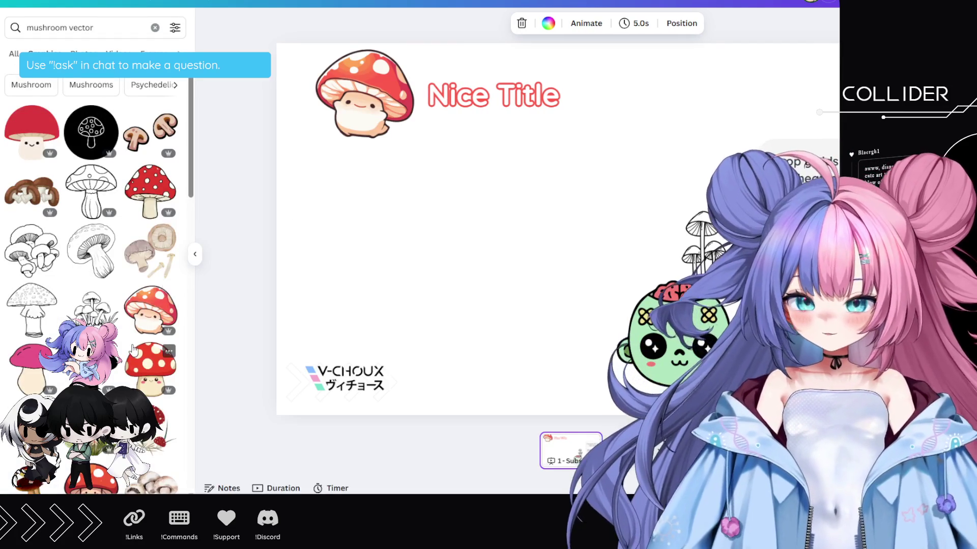
scroll(132, 350, down, 5)
scroll(131, 346, down, 3)
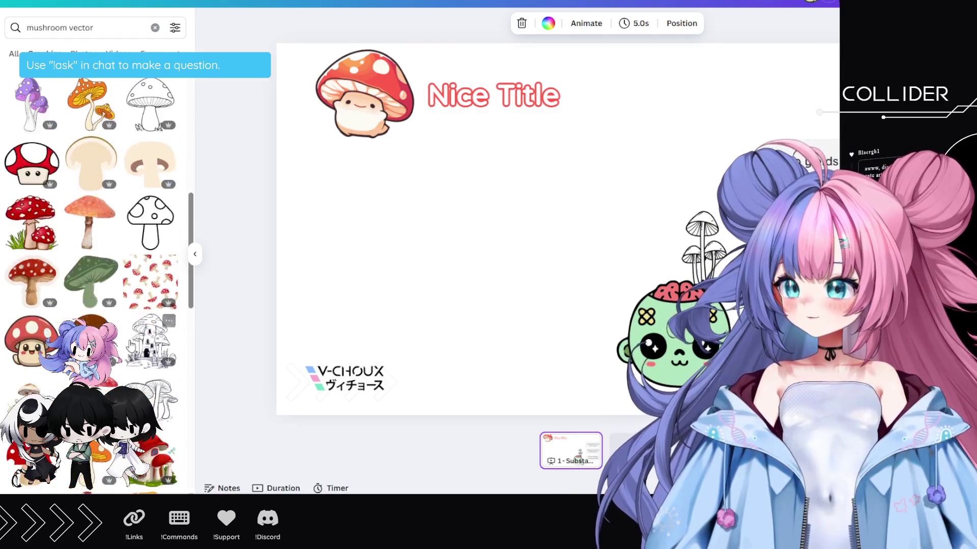
scroll(97, 255, down, 10)
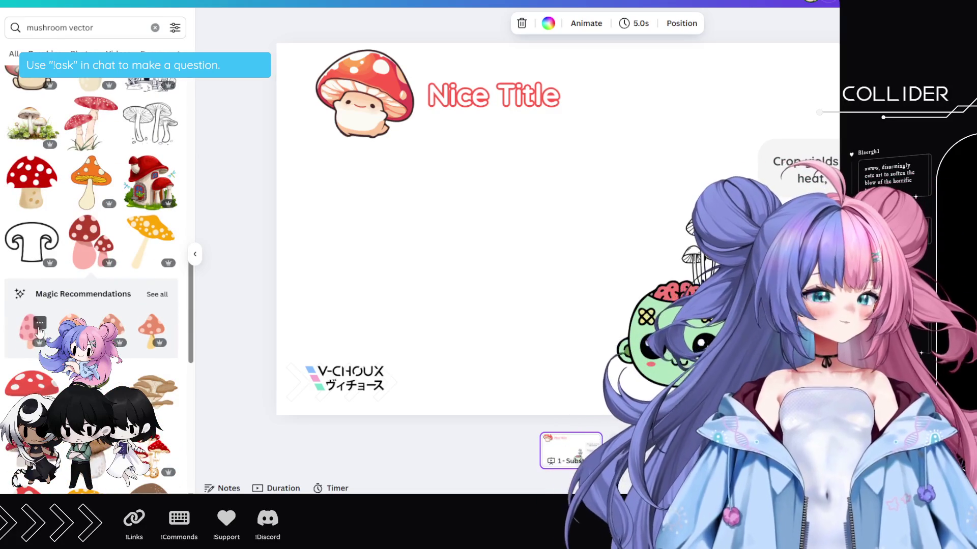
click(51, 336)
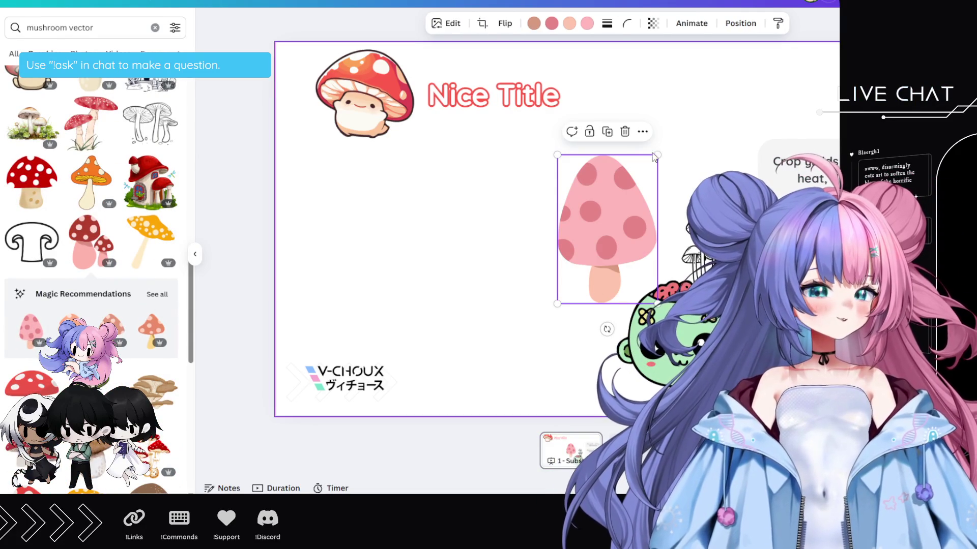
- Delete the pink mushroom, leaving the mascot, Nice Title and logo on the title slide
click(624, 132)
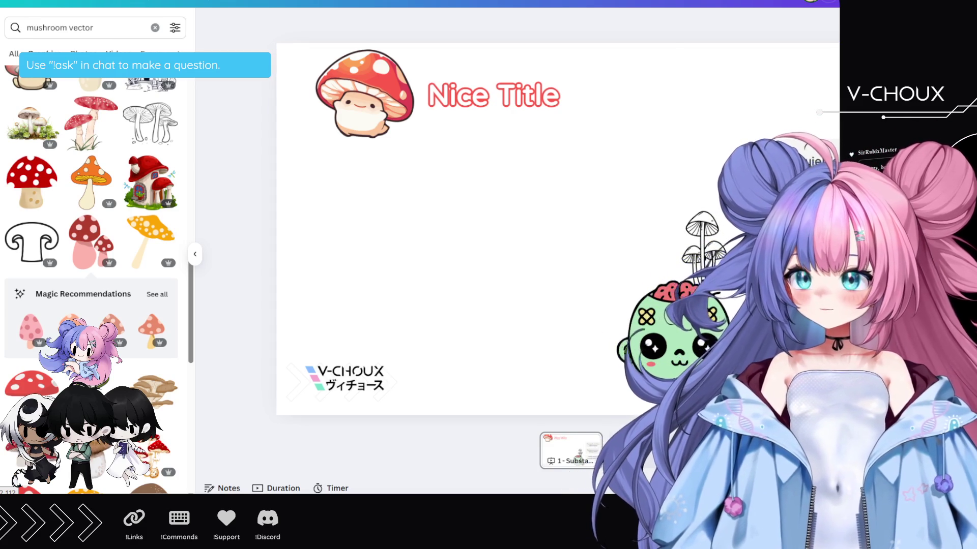
key(ctrl+t)
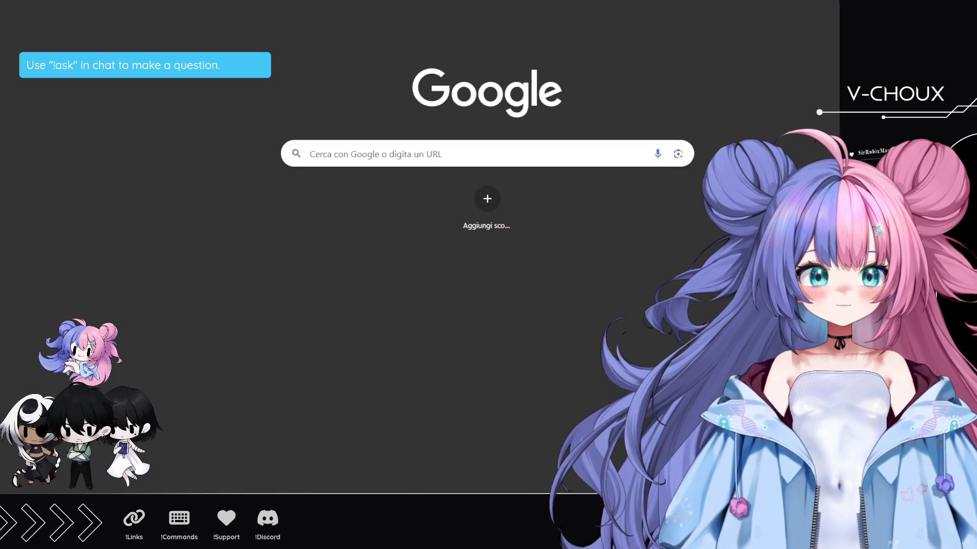
- Abandon the half-typed 'hyg' address and switch to the open HeyGen video-agent tab
text(hy)
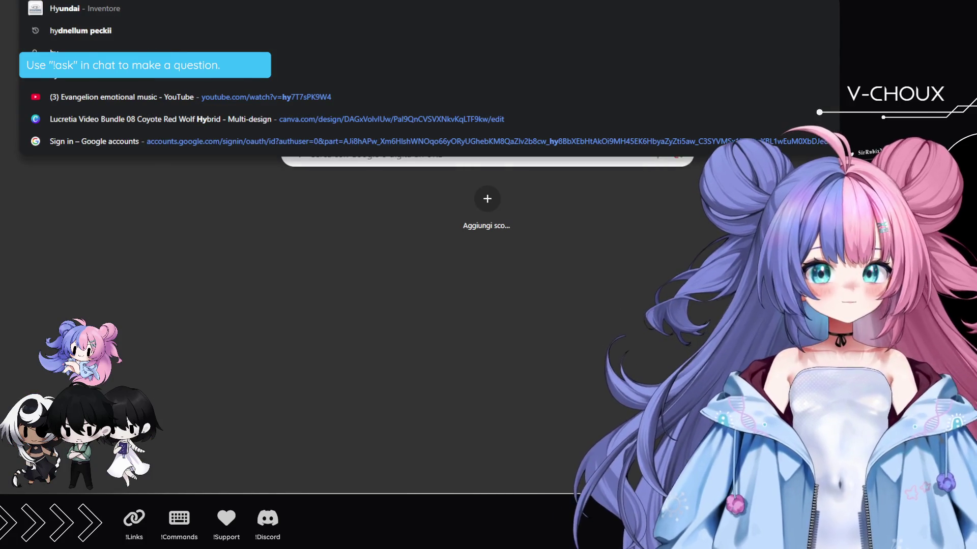
text(g)
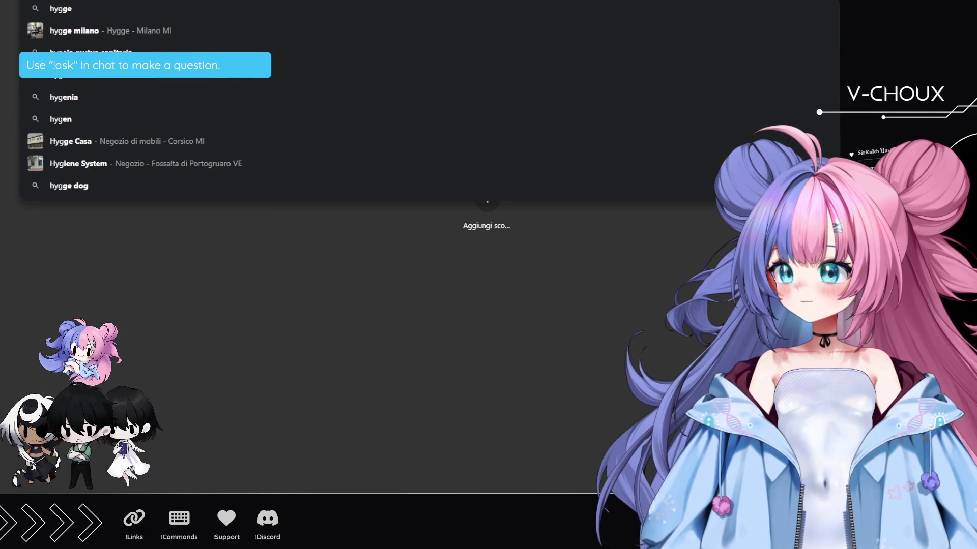
key(Escape)
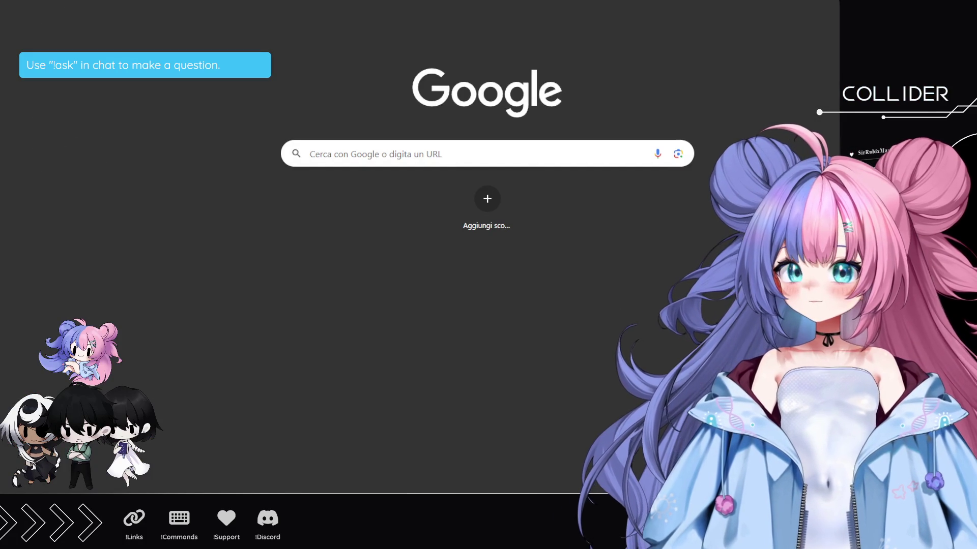
click(364, 1)
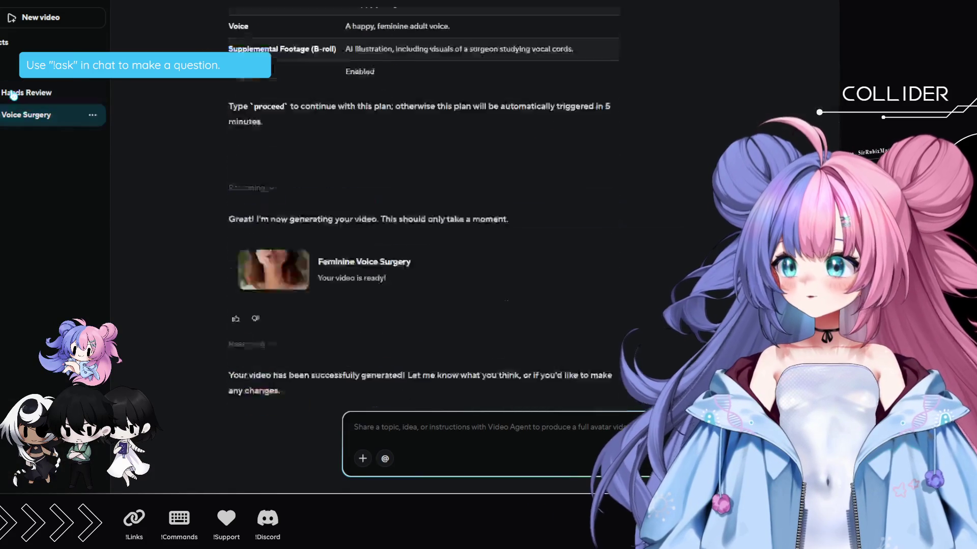
- Open the Biology Hands Review project and load its earlier testimonial video in the player
click(14, 95)
click(533, 297)
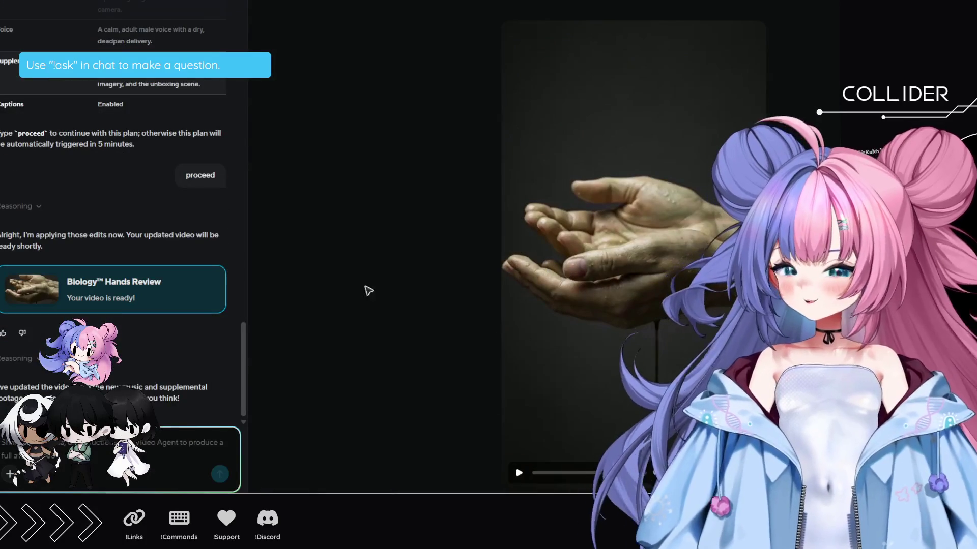
scroll(81, 224, up, 3)
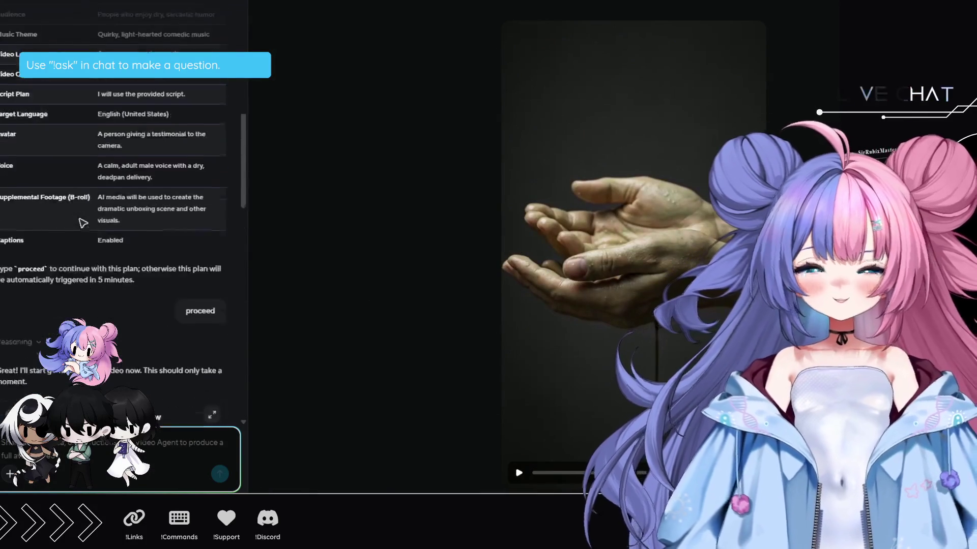
scroll(83, 223, down, 3)
click(52, 322)
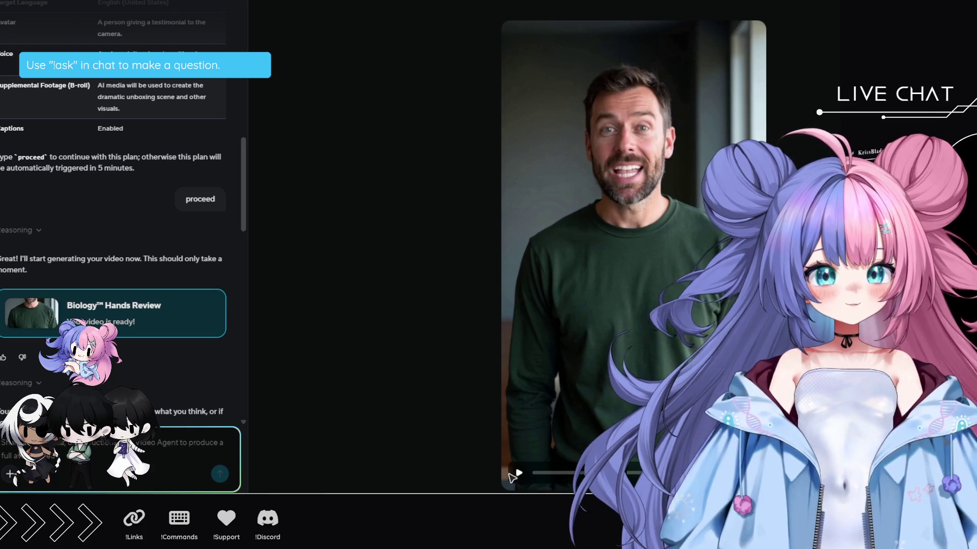
- Play and pause the testimonial video, then watch it full screen and exit
click(519, 474)
click(519, 474)
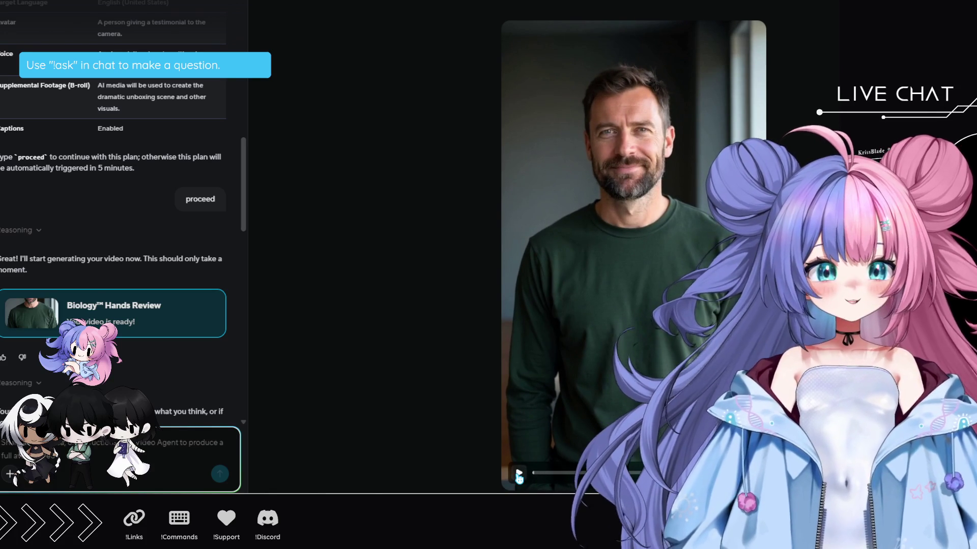
key(f)
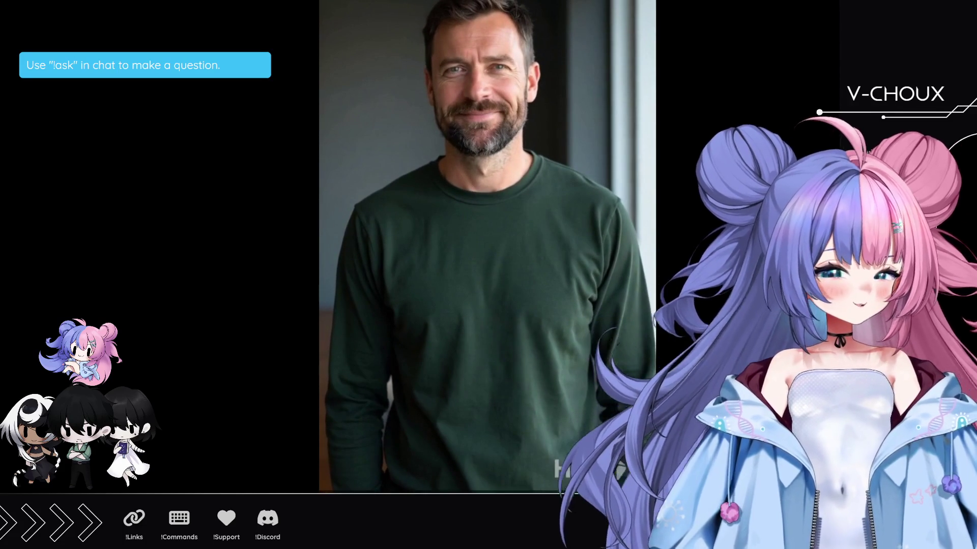
key(Escape)
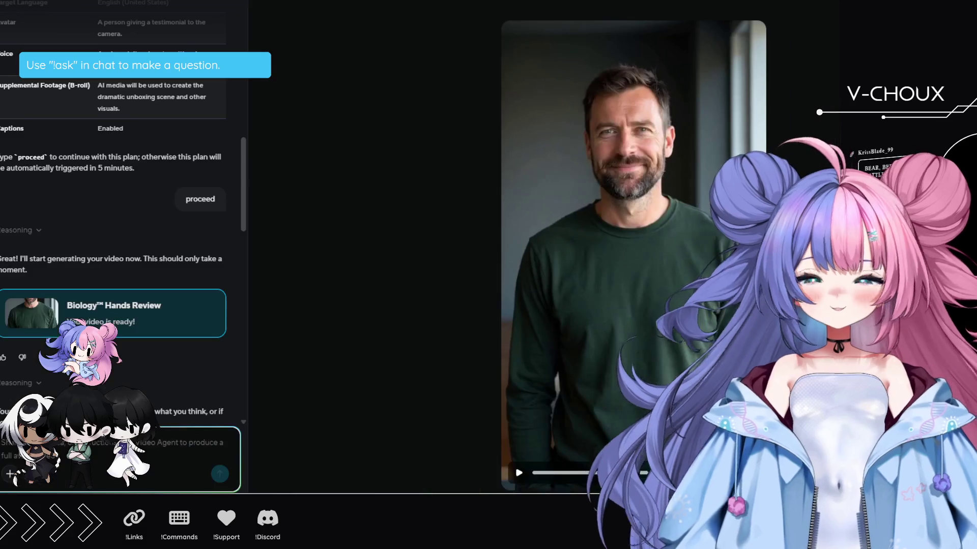
- Load the latest Biology Hands Review video of outstretched hands and play it full screen
scroll(147, 325, down, 5)
scroll(147, 324, down, 10)
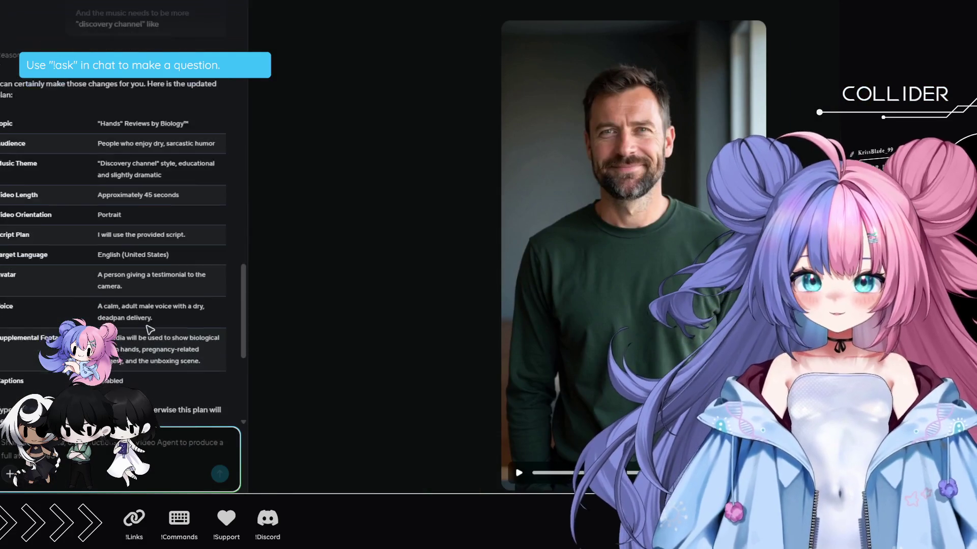
click(43, 289)
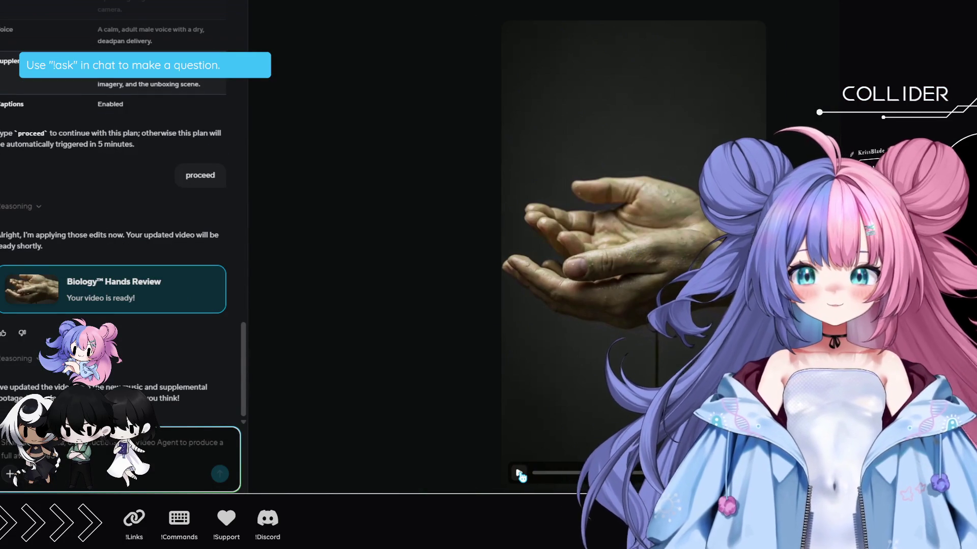
click(520, 474)
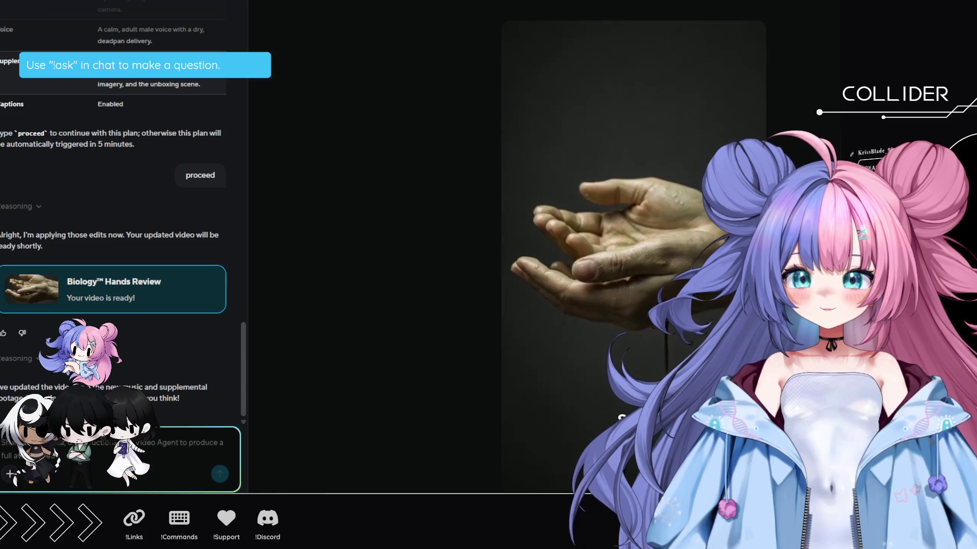
key(f)
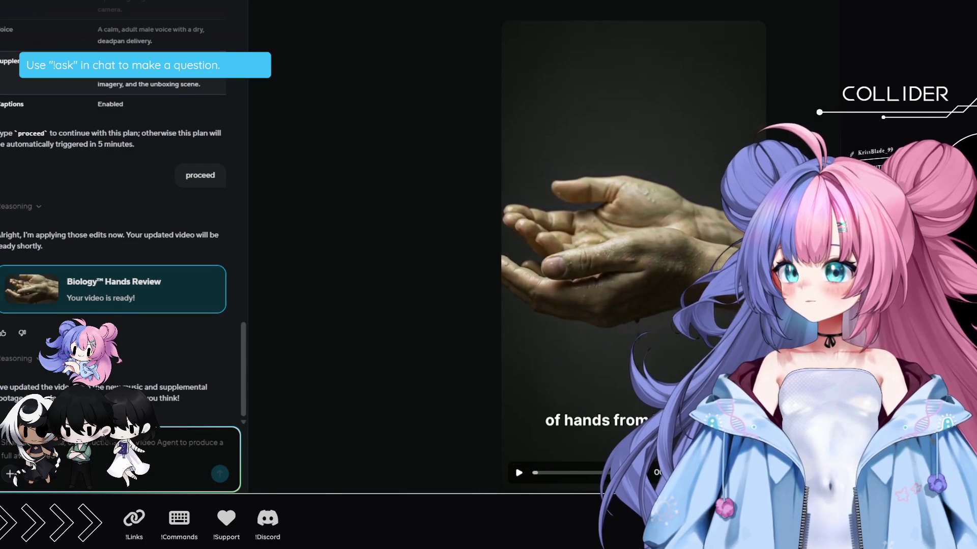
- Search Google for 'polidattilia' in a new tab and show the image results
key(ctrl+t)
text(polidattilia)
key(Return)
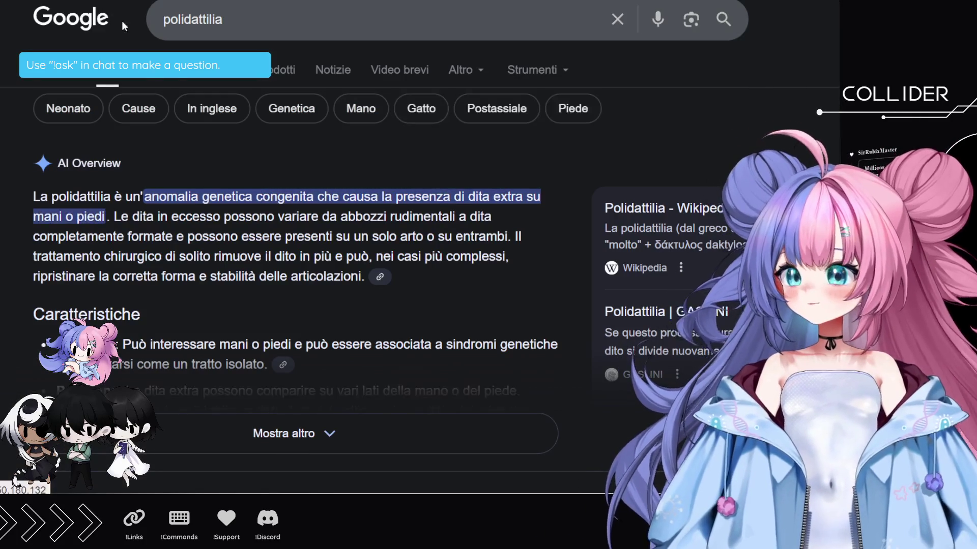
click(168, 69)
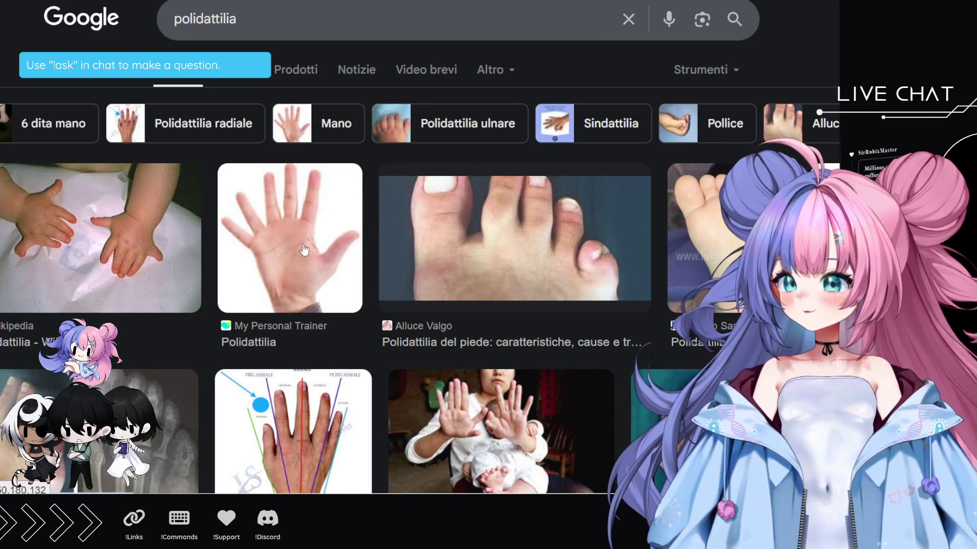
- Scroll through the polidattilia images of extra fingers and toes, then return to the top
scroll(274, 318, down, 3)
scroll(274, 318, up, 2)
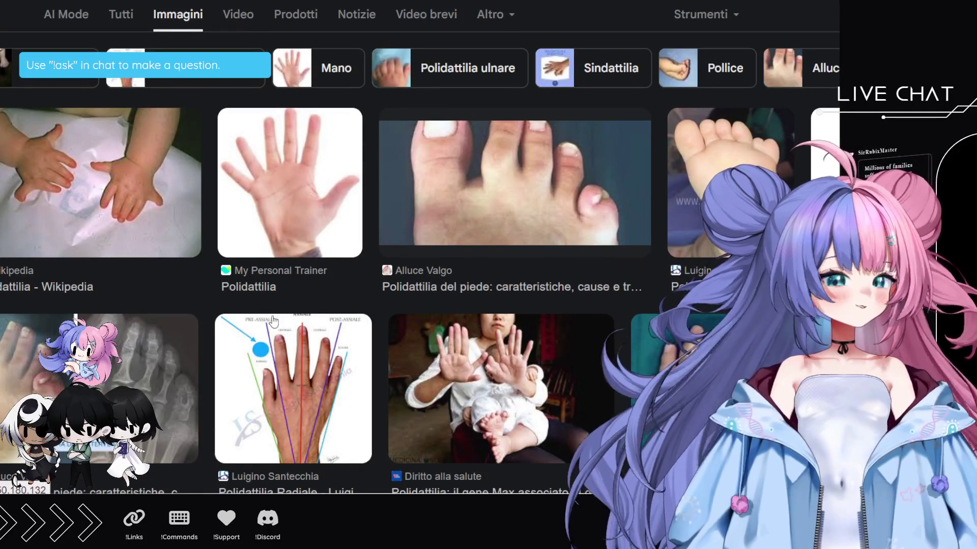
scroll(259, 351, down, 2)
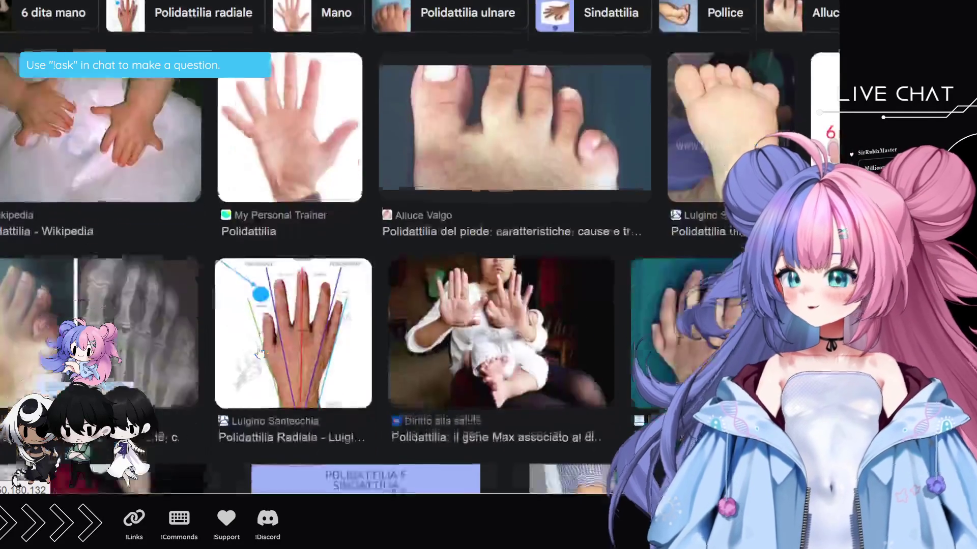
scroll(275, 359, down, 2)
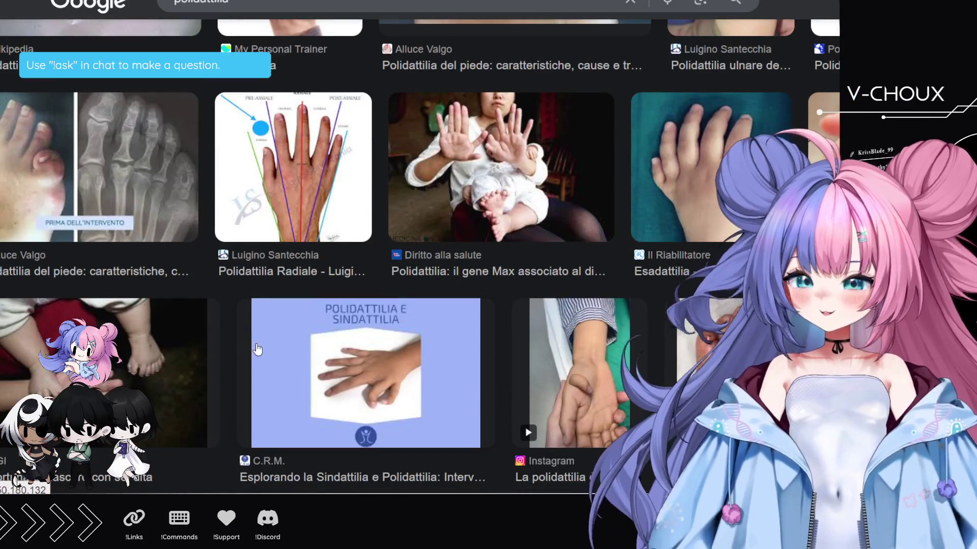
scroll(262, 358, down, 3)
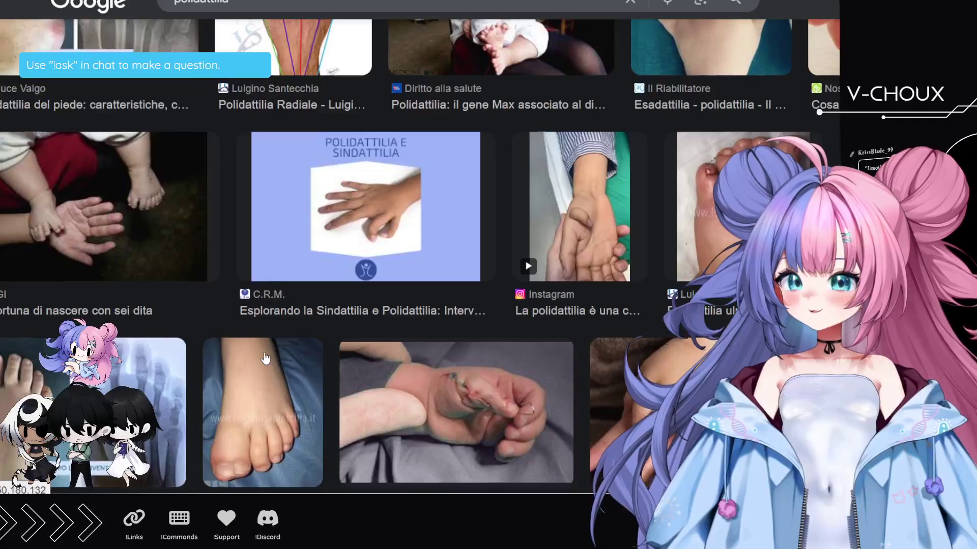
scroll(265, 358, down, 2)
scroll(266, 357, up, 5)
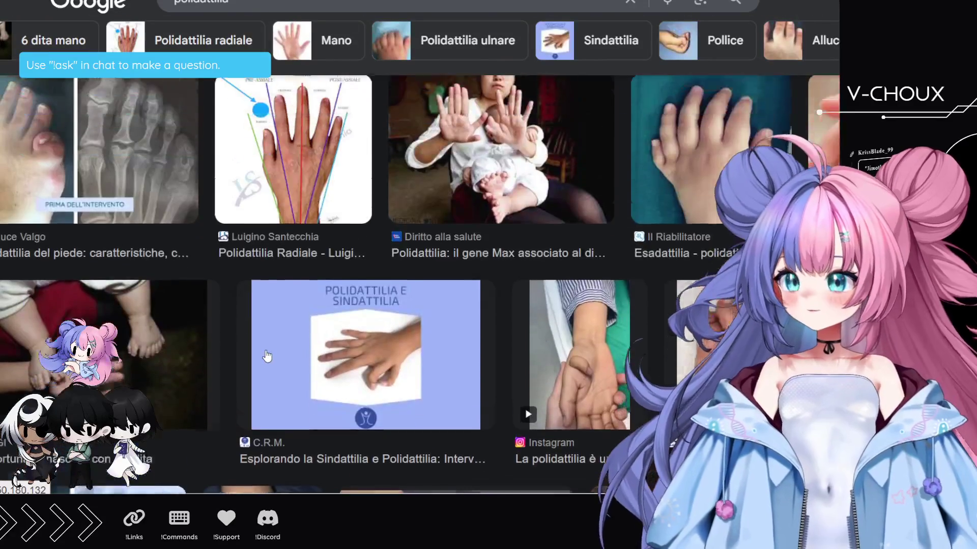
scroll(120, 366, up, 5)
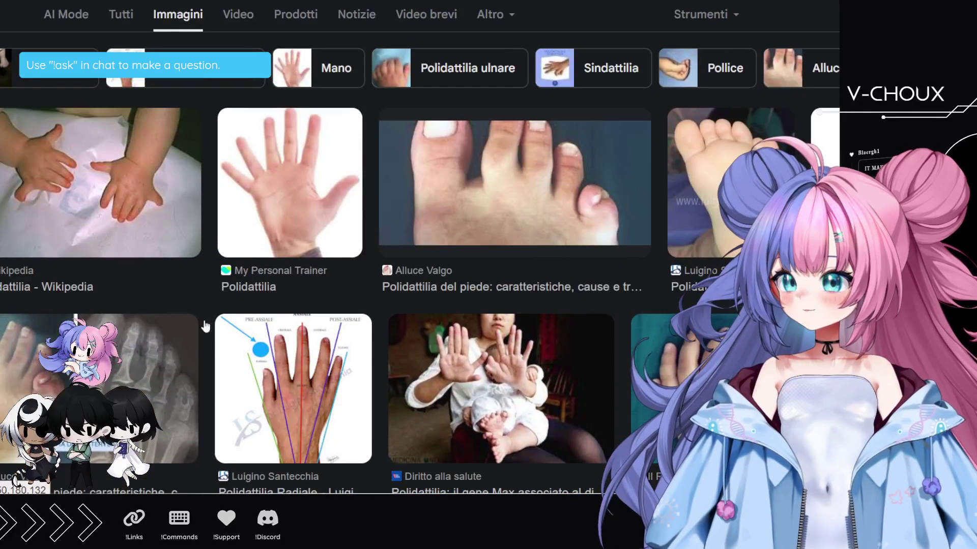
scroll(224, 316, up, 1)
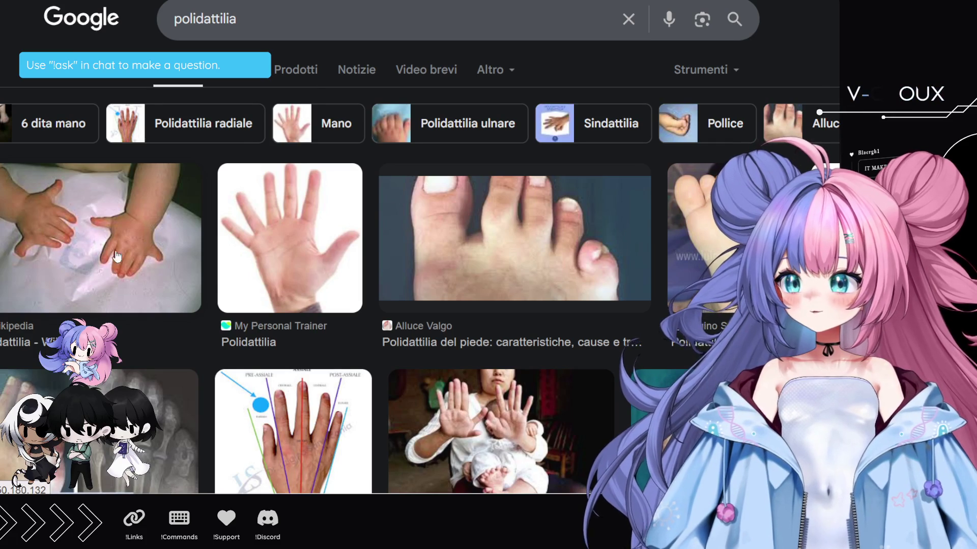
scroll(252, 256, down, 1)
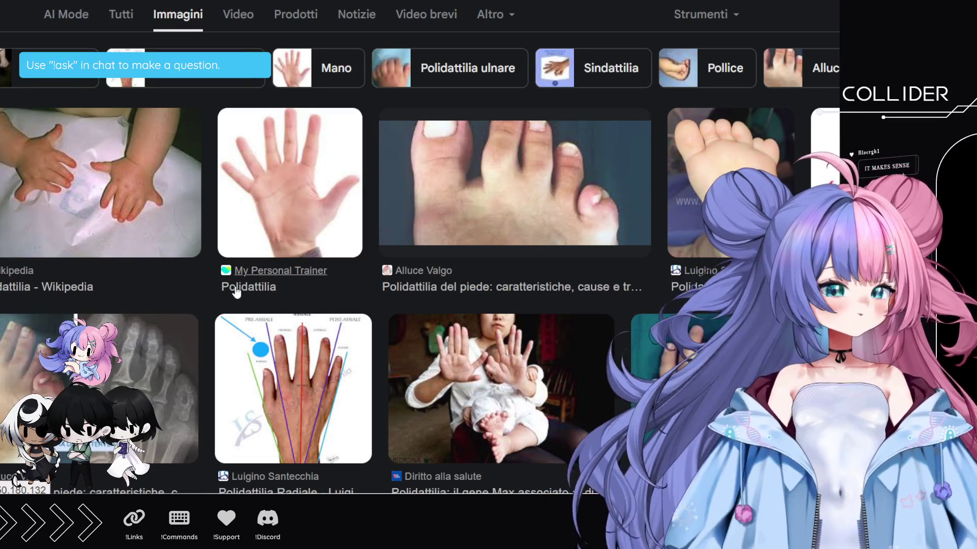
scroll(305, 17, up, 2)
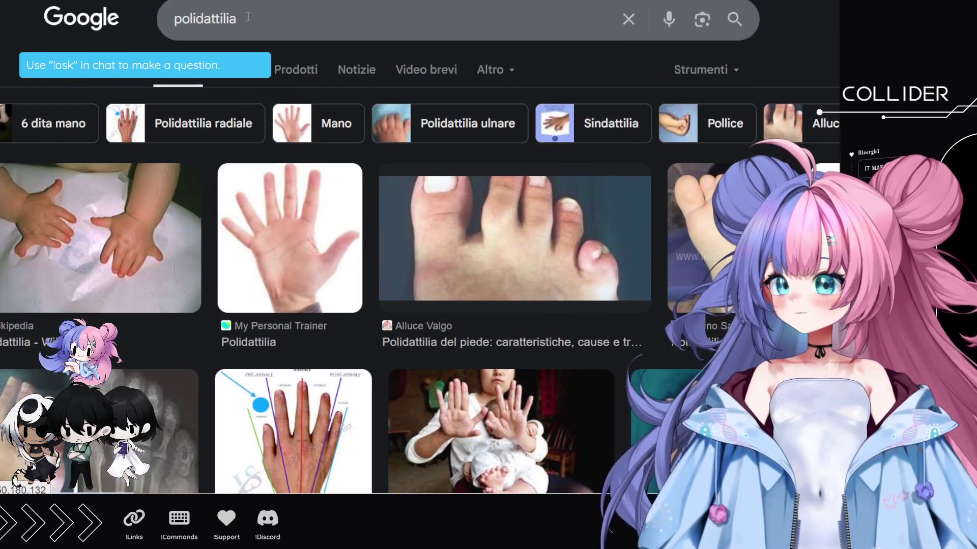
- Search Google Images for 'siamese twins', then switch back to the Canva deck
click(248, 17)
text(siam)
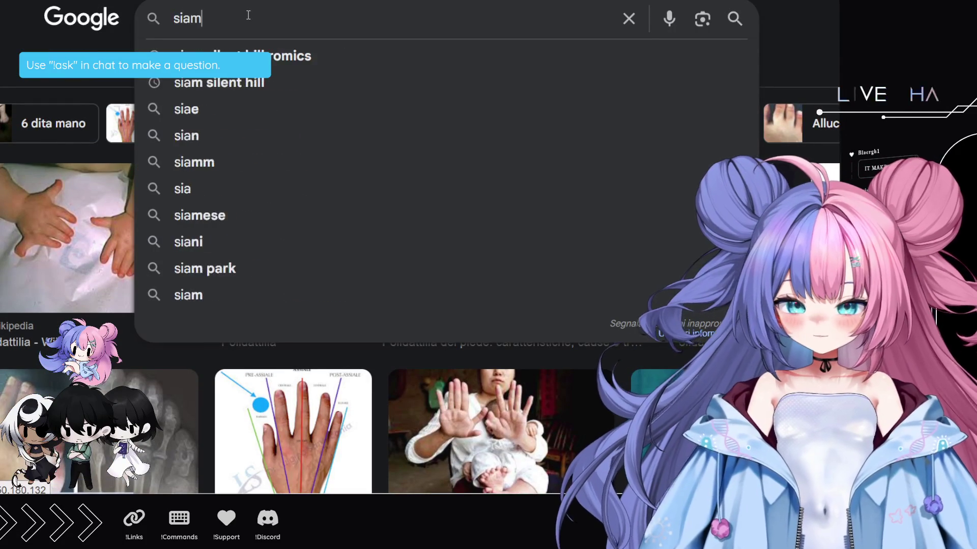
text(ese twins)
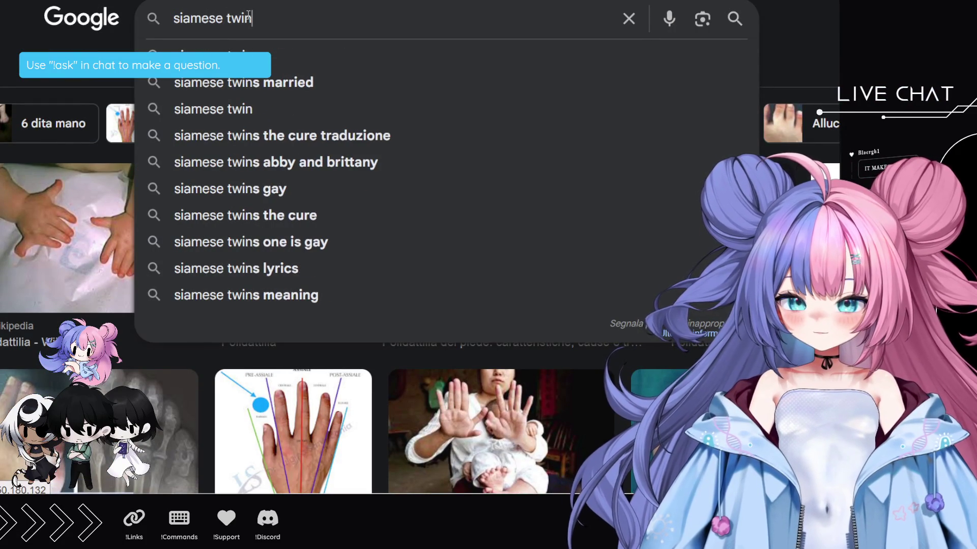
key(Return)
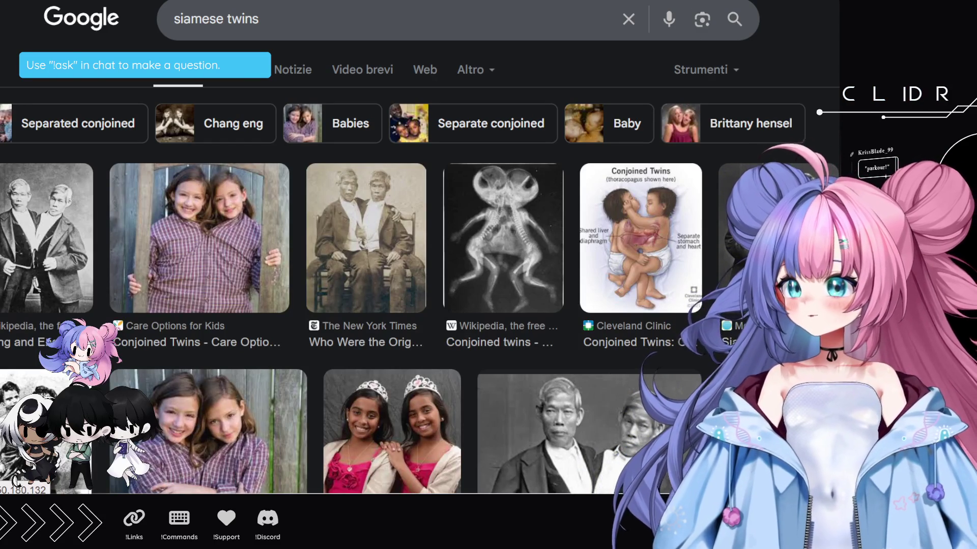
key(alt+Tab)
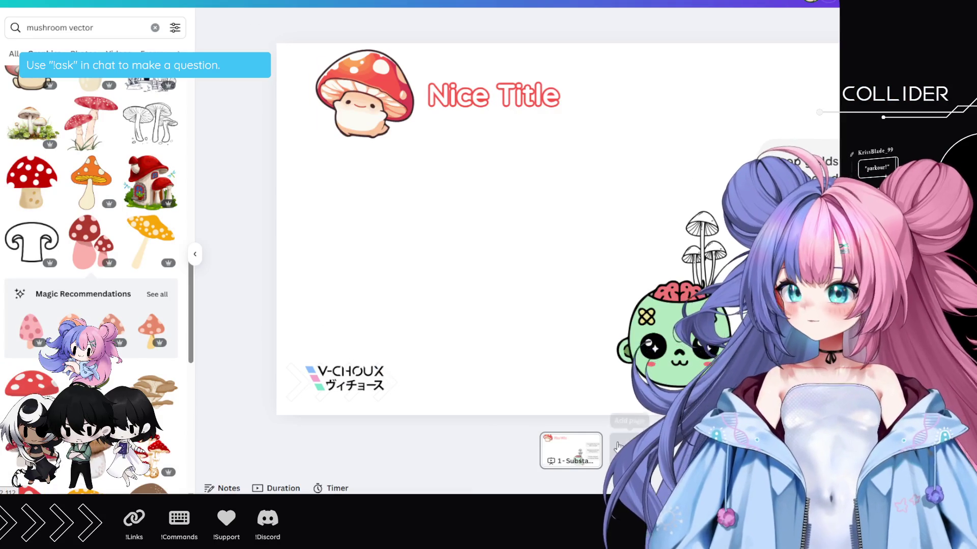
- Add a blank second page after the title slide and close the Elements panel
click(628, 451)
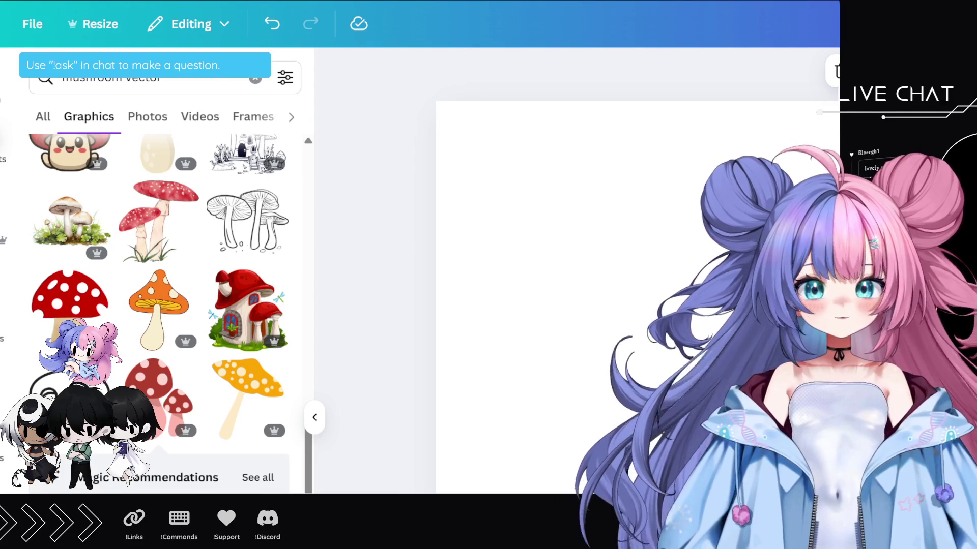
key(super+d)
key(super+d)
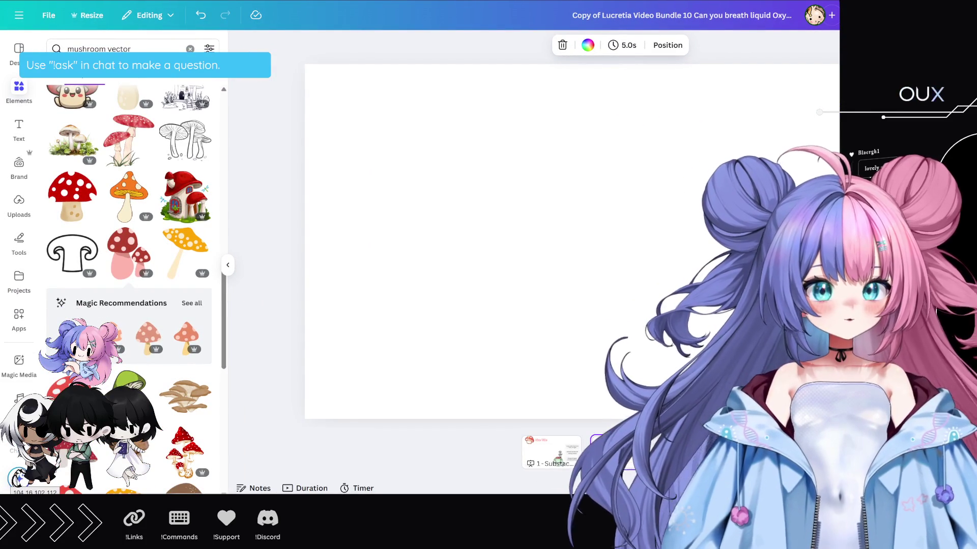
click(228, 265)
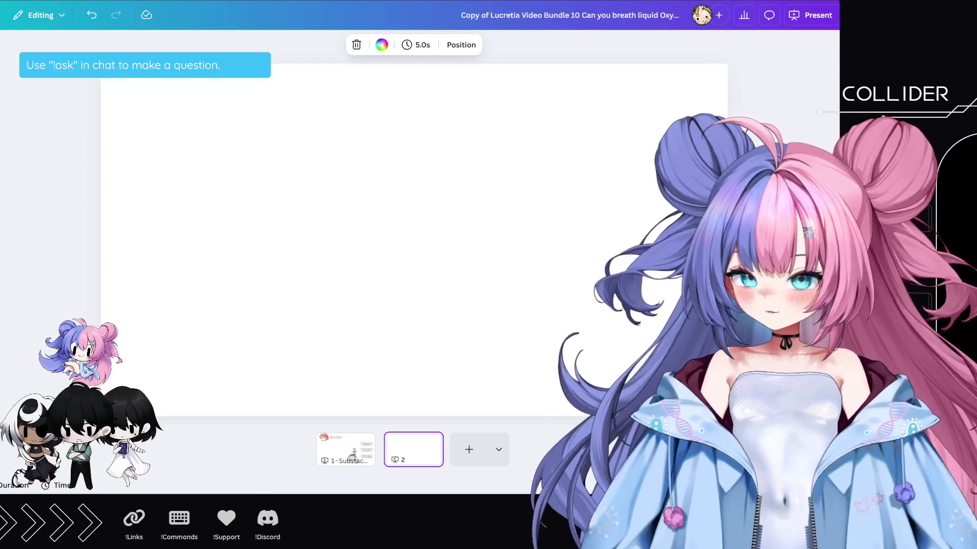
click(83, 214)
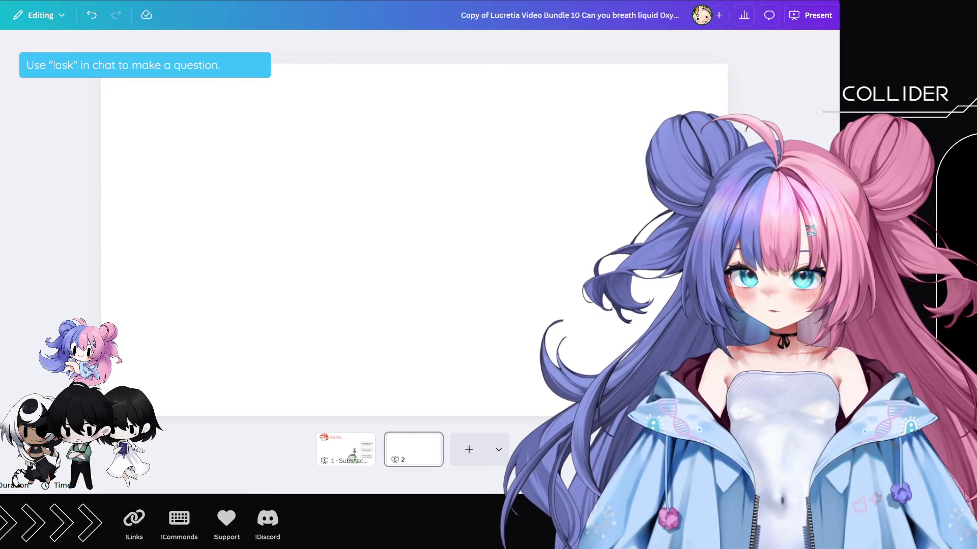
- Freehand-draw a small circle + squiggle = large circle labelled 46, undoing stray strokes
mouse_move(276, 205)
mouse_down()
mouse_move(475, 234)
mouse_move(467, 186)
mouse_up()
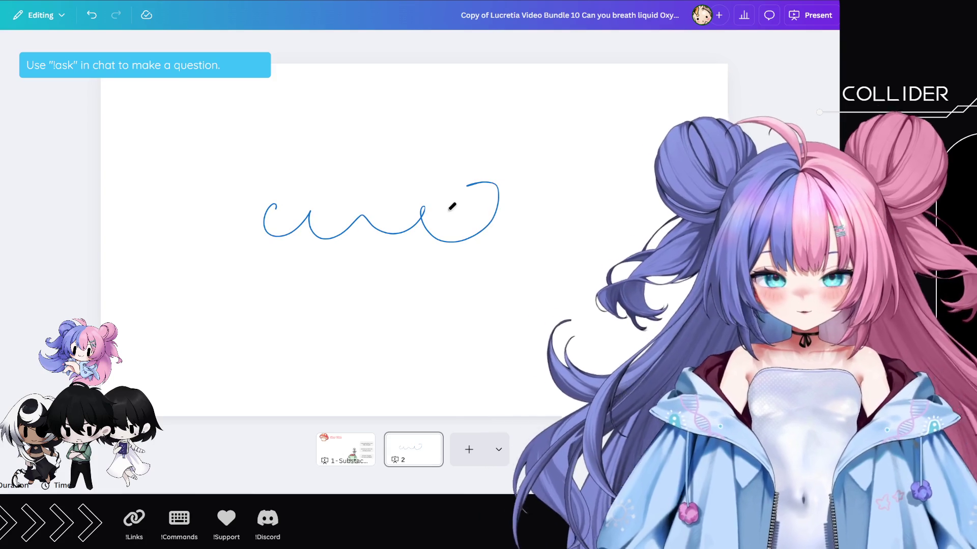
key(ctrl+z)
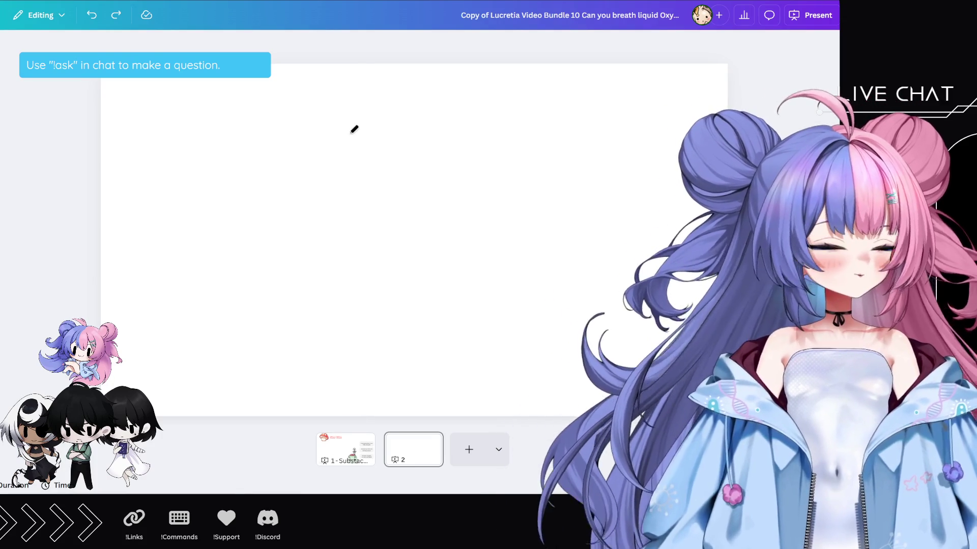
mouse_move(349, 118)
mouse_down()
mouse_move(343, 187)
mouse_move(363, 114)
mouse_up()
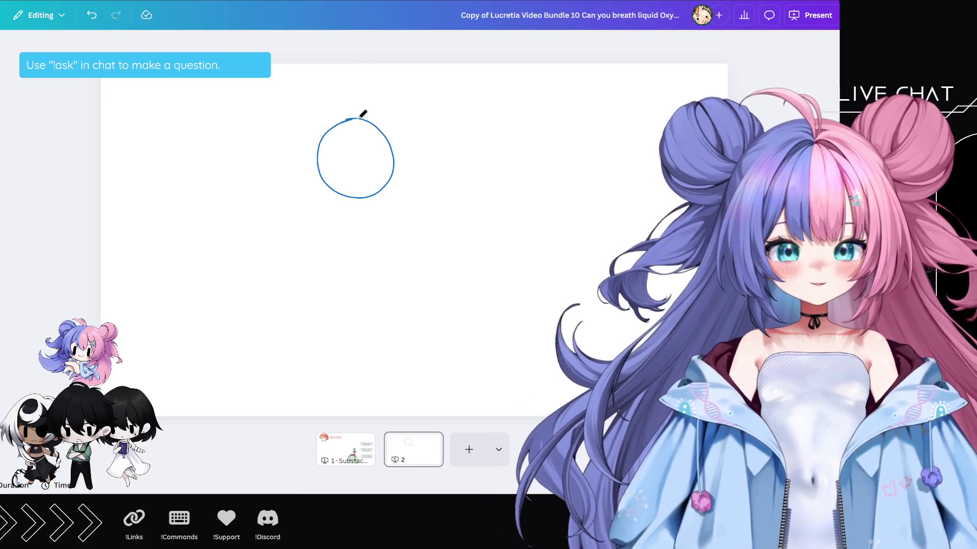
mouse_move(297, 76)
mouse_down()
mouse_move(309, 96)
mouse_move(283, 80)
mouse_up()
drag(356, 80, 358, 94)
drag(351, 90, 461, 92)
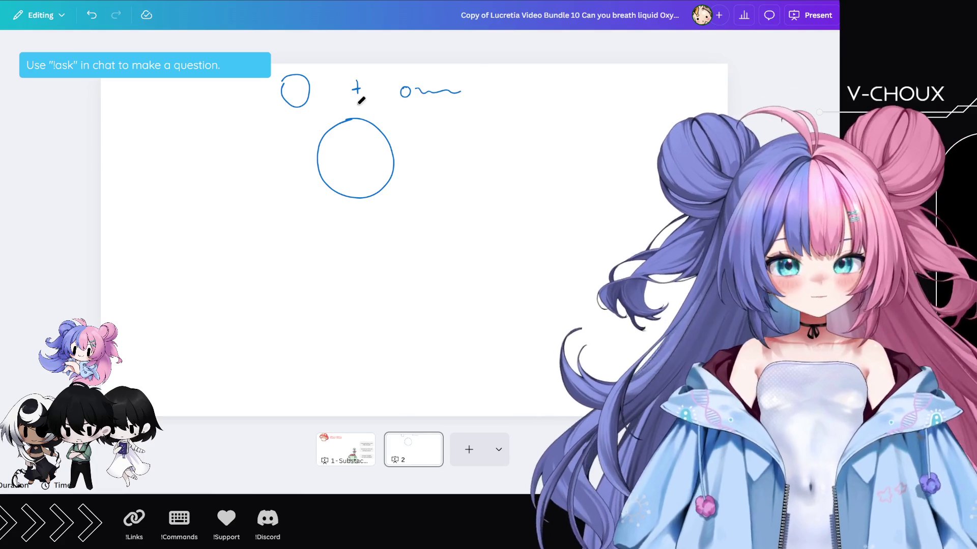
drag(358, 107, 361, 116)
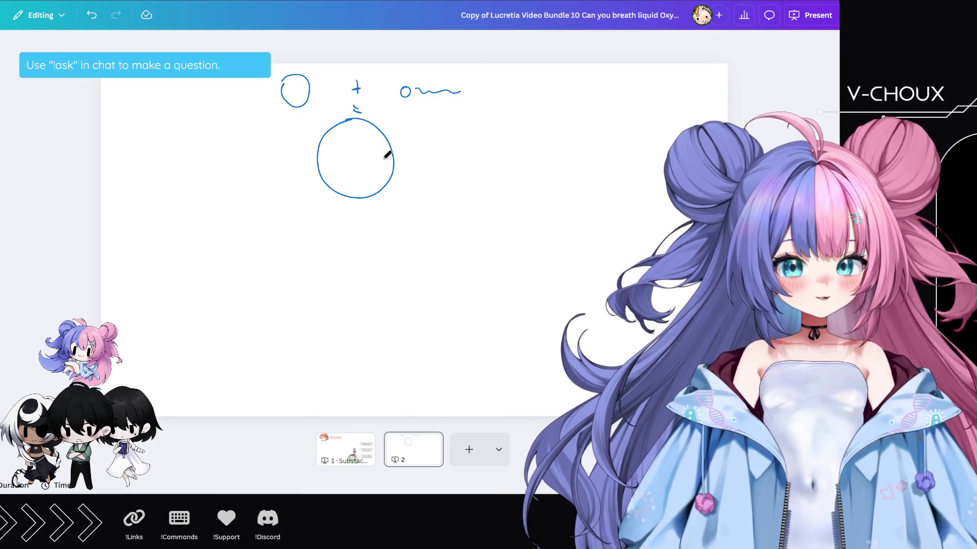
mouse_move(422, 129)
mouse_down()
mouse_move(446, 137)
mouse_move(436, 143)
mouse_up()
key(ctrl+z)
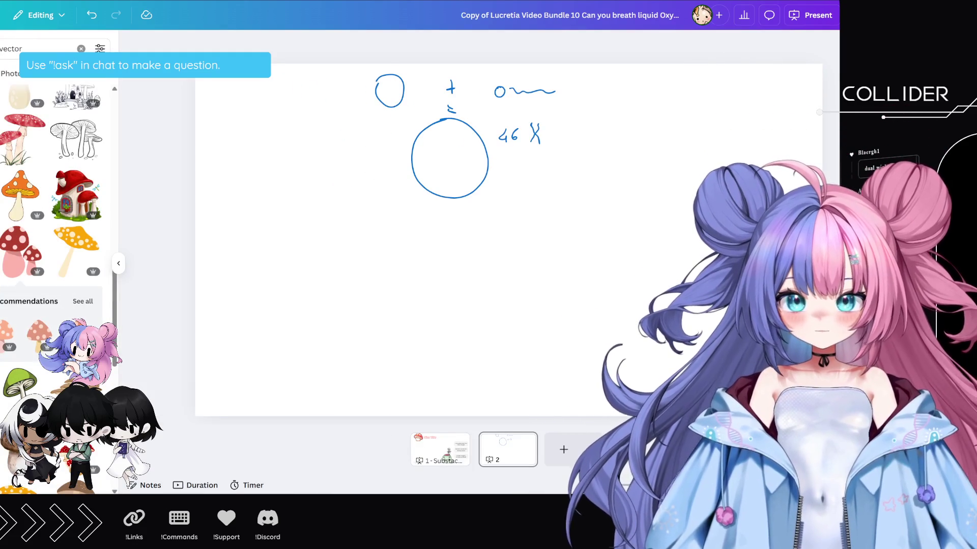
- Add the pink-and-blue chromosome graphic from the recent 'chromosome' search and shrink it
click(63, 48)
click(15, 270)
text(chrojmosome)
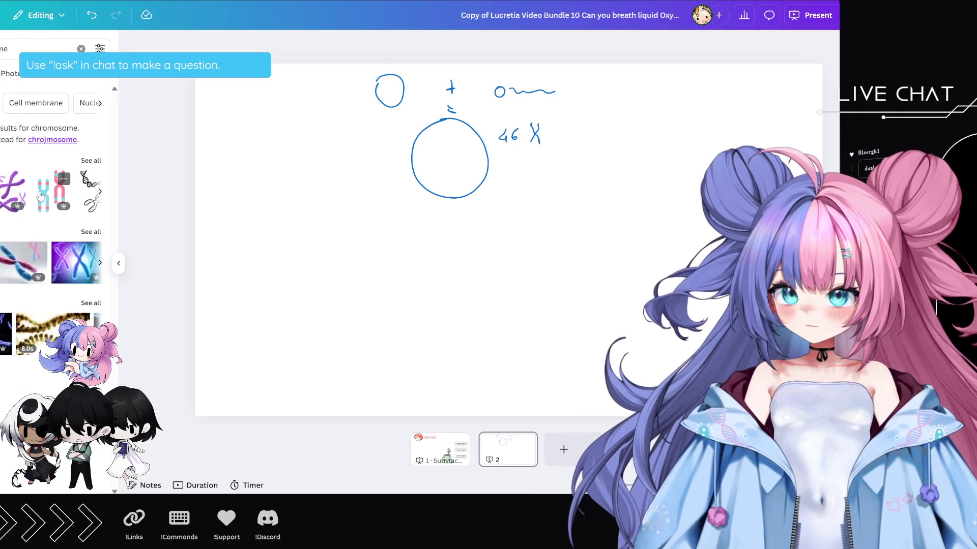
click(66, 189)
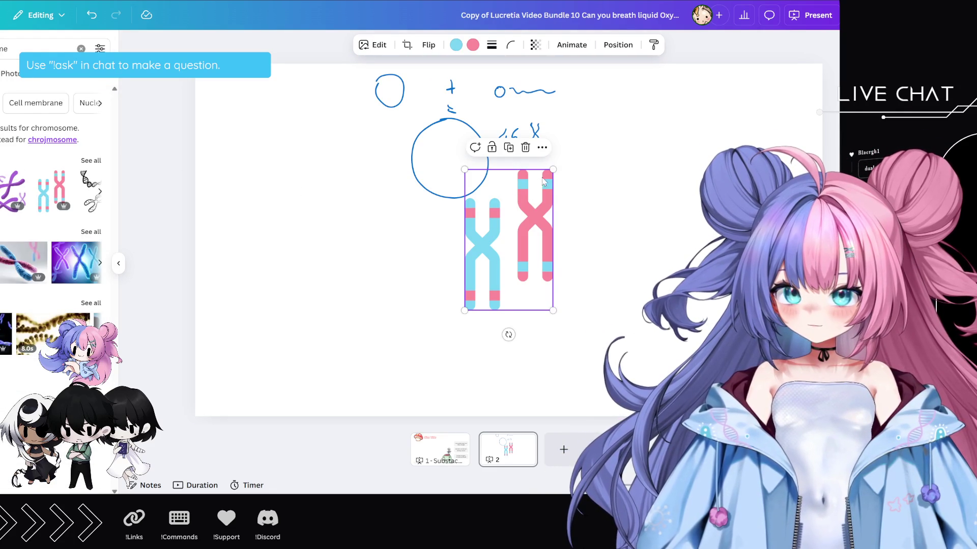
mouse_move(553, 169)
mouse_down()
mouse_move(506, 239)
mouse_move(499, 212)
mouse_move(566, 171)
mouse_move(567, 152)
mouse_up()
- Delete the hand-drawn X and place the chromosome graphic right beside 46
click(537, 136)
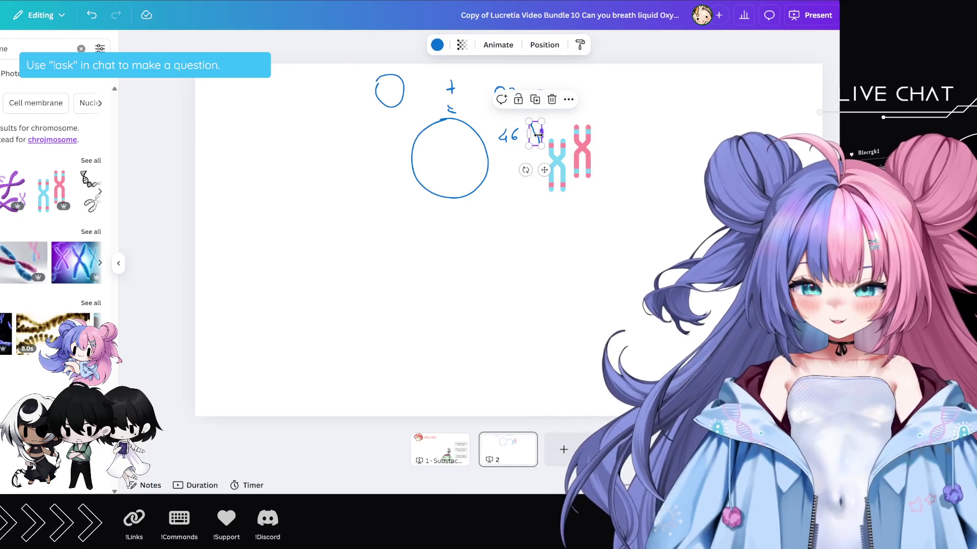
key(Delete)
drag(560, 163, 544, 155)
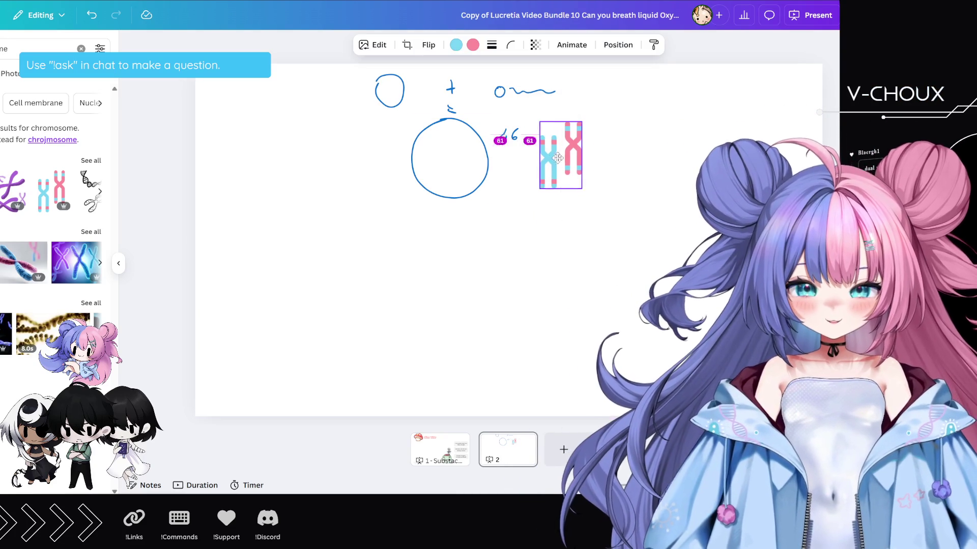
click(511, 136)
click(428, 122)
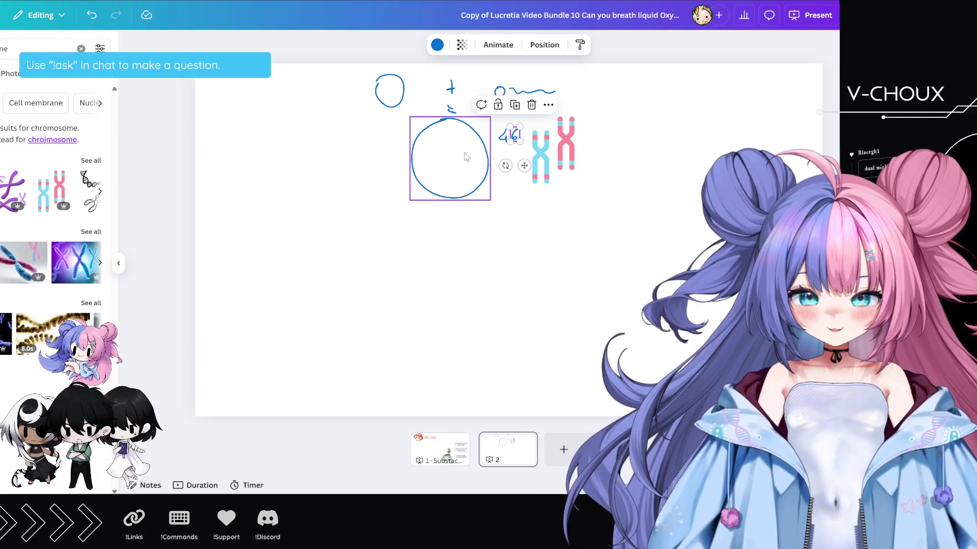
- Search Elements for zygote graphics ('enzygo') and filter the results to Graphics
key(ctrl+a)
text(enzygo)
key(Return)
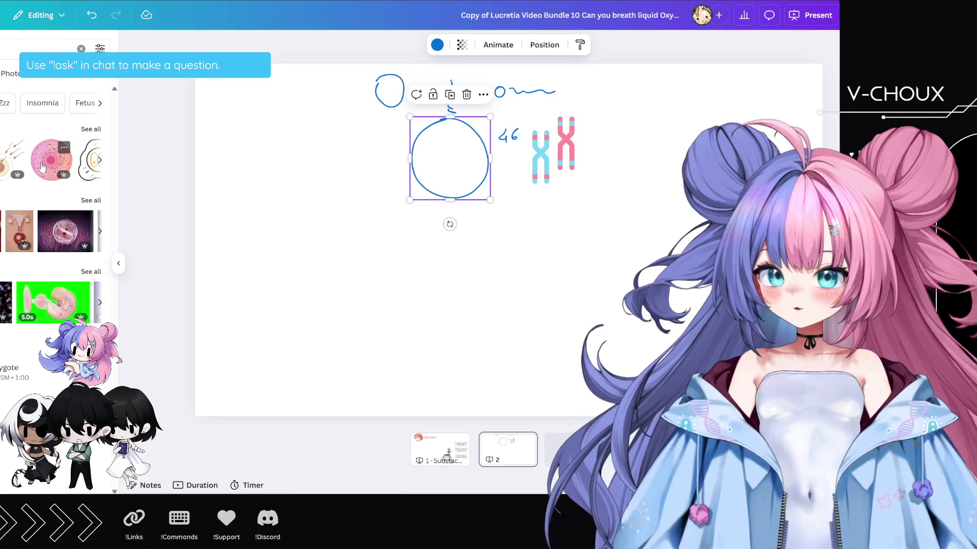
click(91, 128)
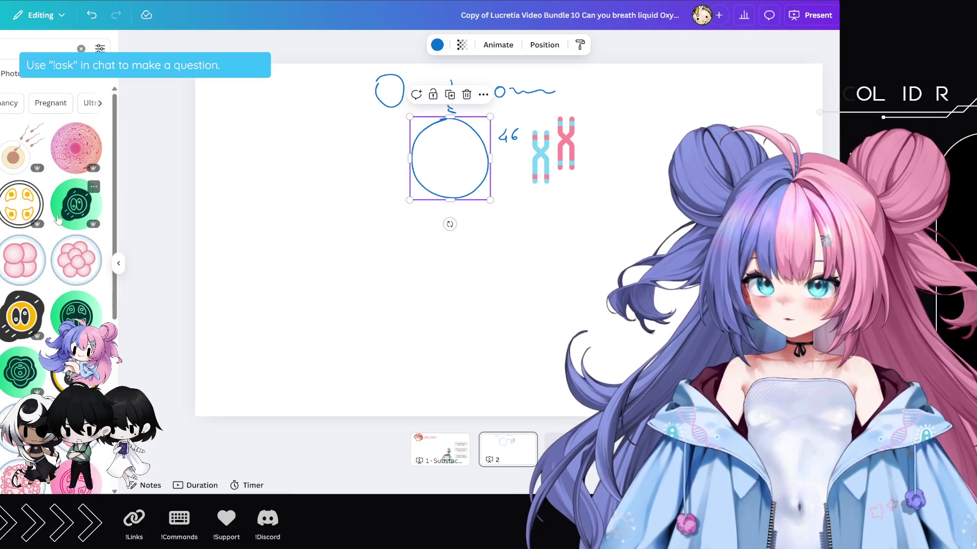
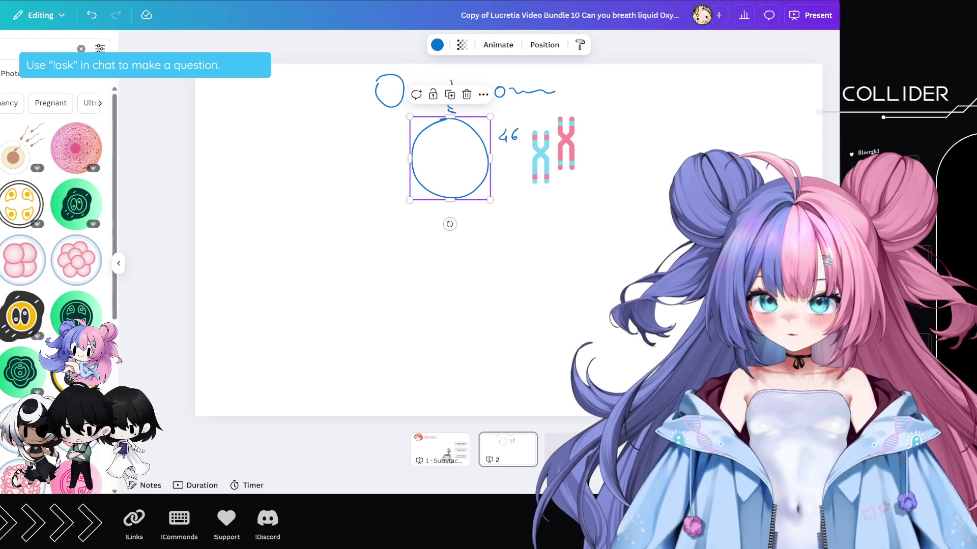
- Add the single-cell egg image, shrink it and place it on the slide's left side
click(21, 473)
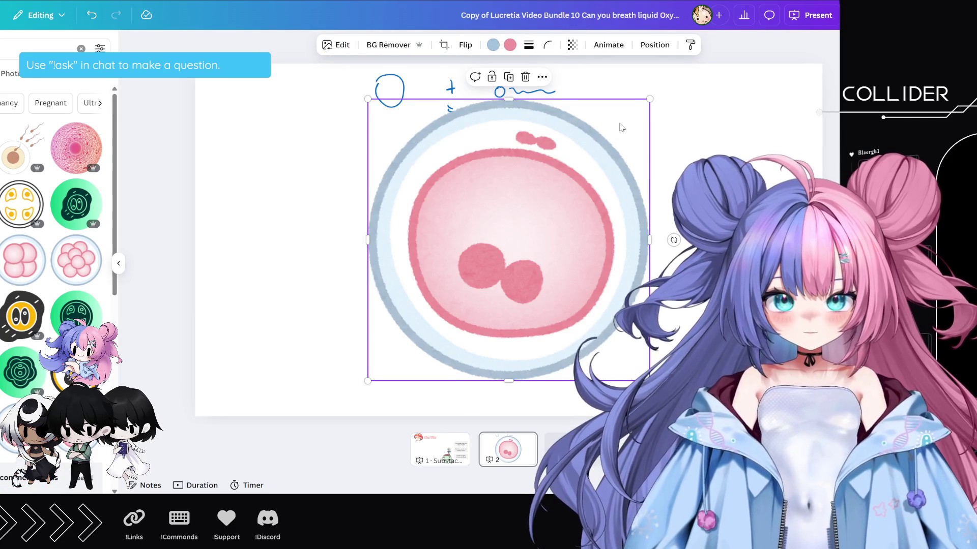
drag(649, 100, 508, 239)
drag(438, 312, 284, 219)
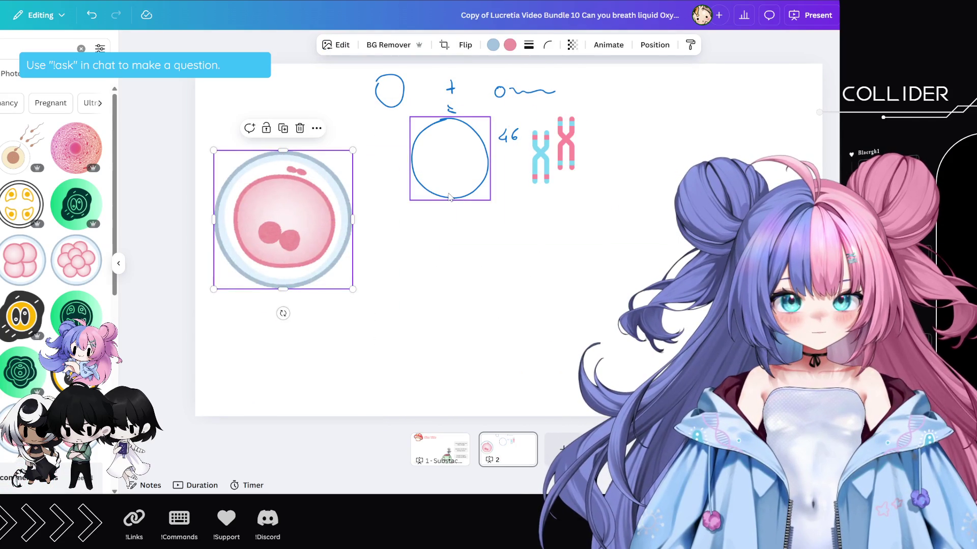
click(451, 200)
drag(451, 200, 519, 344)
drag(333, 208, 457, 192)
mouse_move(477, 136)
mouse_down()
mouse_move(433, 180)
mouse_move(470, 157)
mouse_up()
click(515, 261)
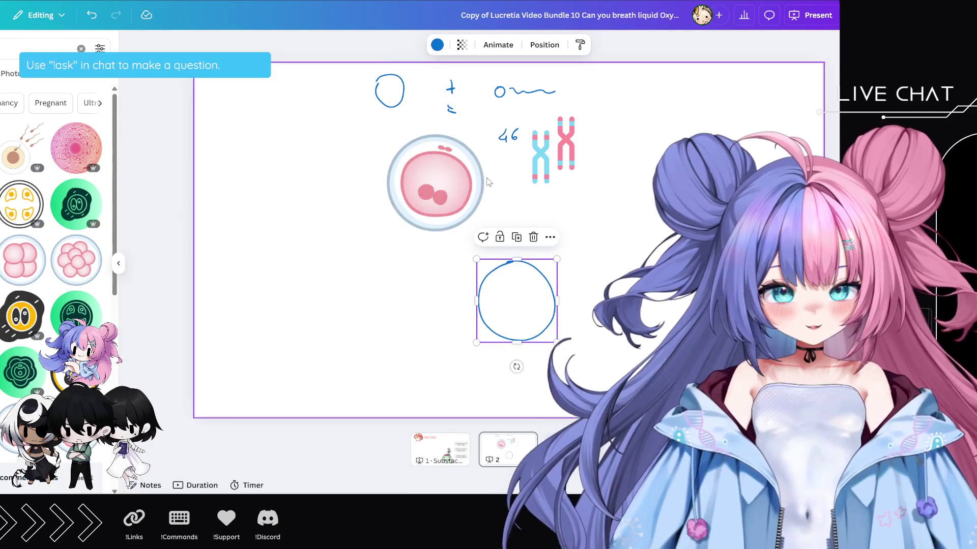
click(447, 185)
drag(447, 185, 276, 194)
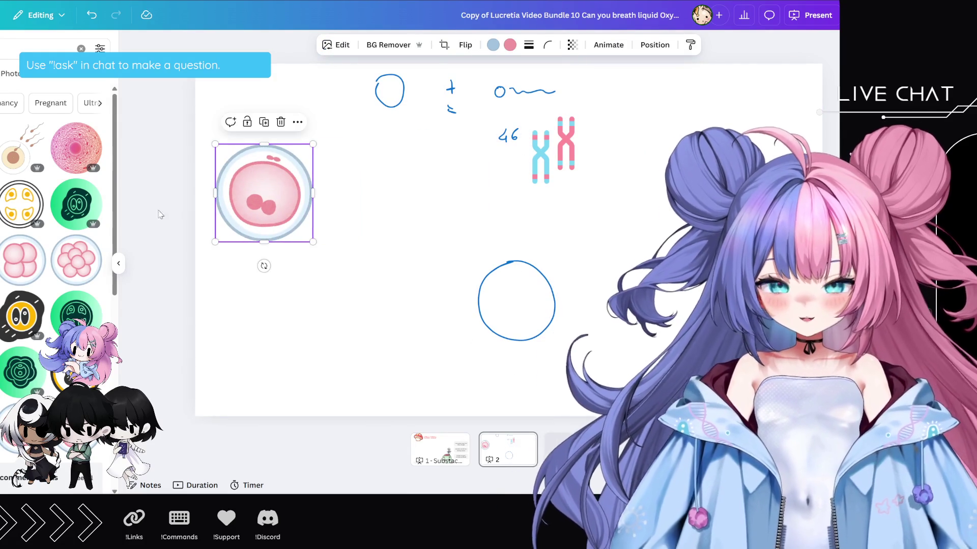
- Add the four-cell and two-cell embryo images and delete the accidental yellow sticker
click(23, 260)
click(20, 397)
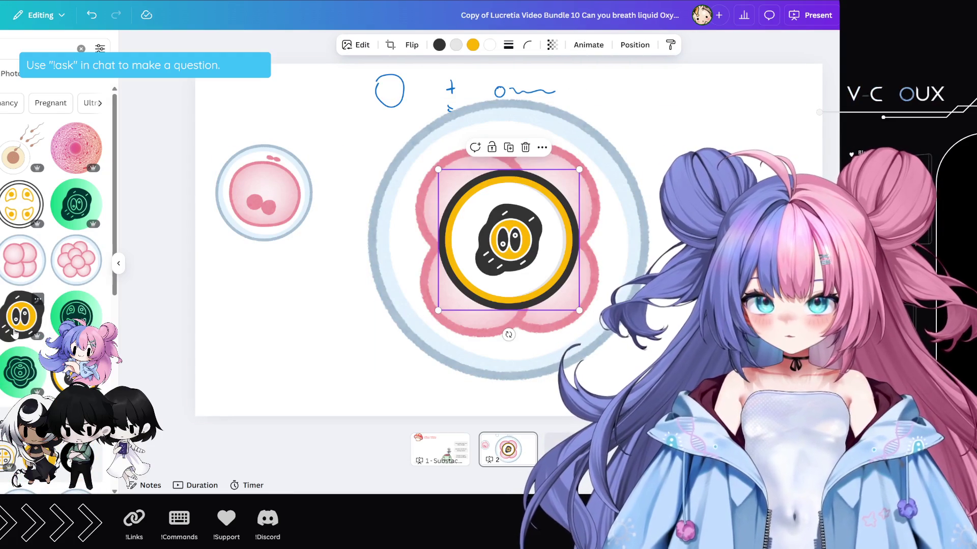
scroll(77, 305, down, 4)
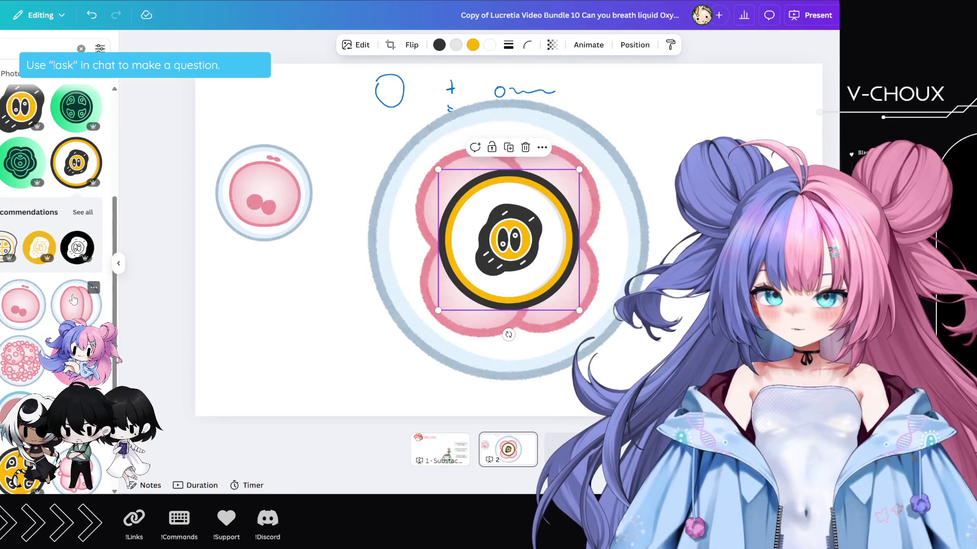
click(80, 308)
drag(454, 259, 297, 299)
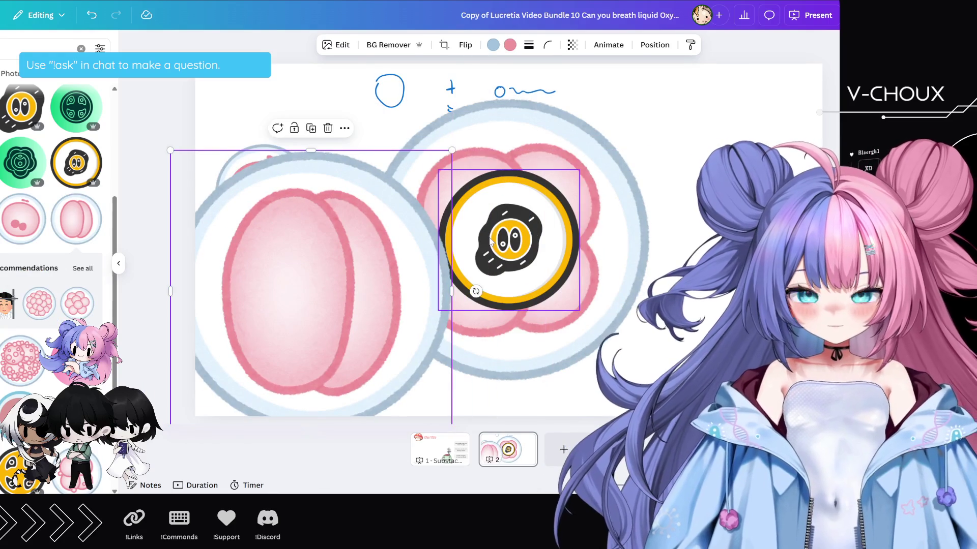
click(486, 253)
key(Delete)
- Shrink the four-cell embryo to the top right and the two-cell embryo beside the egg
click(487, 253)
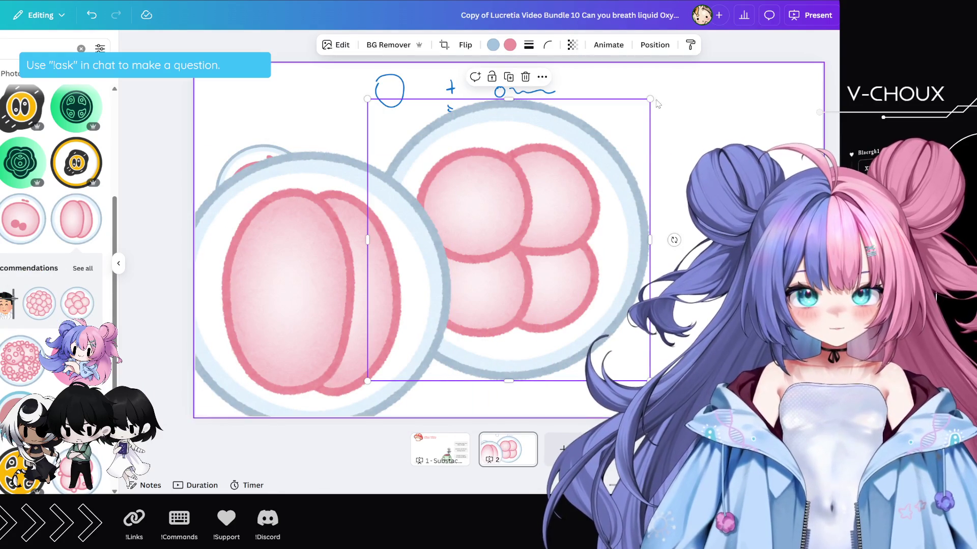
drag(646, 98, 527, 209)
drag(458, 285, 695, 182)
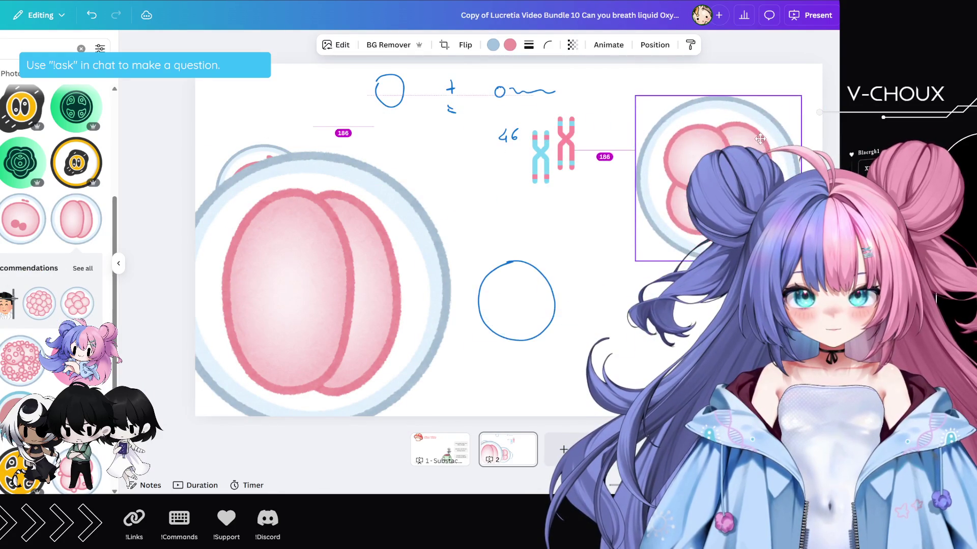
click(444, 172)
drag(451, 151, 301, 300)
mouse_move(235, 362)
mouse_down()
mouse_move(635, 331)
mouse_move(452, 287)
mouse_move(405, 190)
mouse_up()
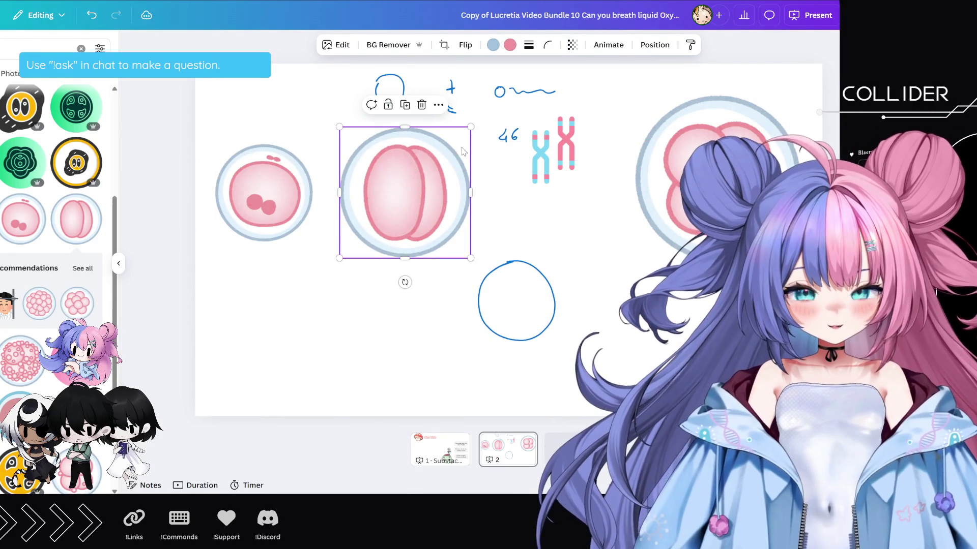
- Shrink the two-cell and four-cell embryos to match the egg and bring them closer
drag(471, 127, 437, 156)
drag(410, 190, 424, 169)
drag(712, 185, 547, 198)
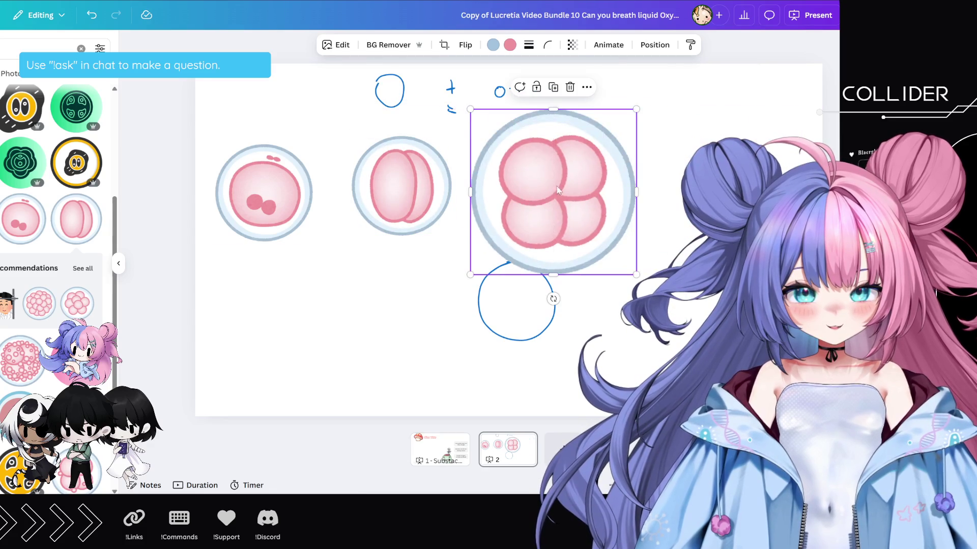
mouse_move(636, 109)
mouse_down()
mouse_move(571, 206)
mouse_move(564, 183)
mouse_move(560, 346)
mouse_move(548, 277)
mouse_move(556, 272)
mouse_up()
- Delete the blue hand-drawn circle and line the three embryos up in one row, shifted right
click(524, 269)
key(Delete)
mouse_move(432, 169)
mouse_down()
mouse_move(403, 240)
mouse_move(429, 253)
mouse_up()
drag(289, 177, 277, 252)
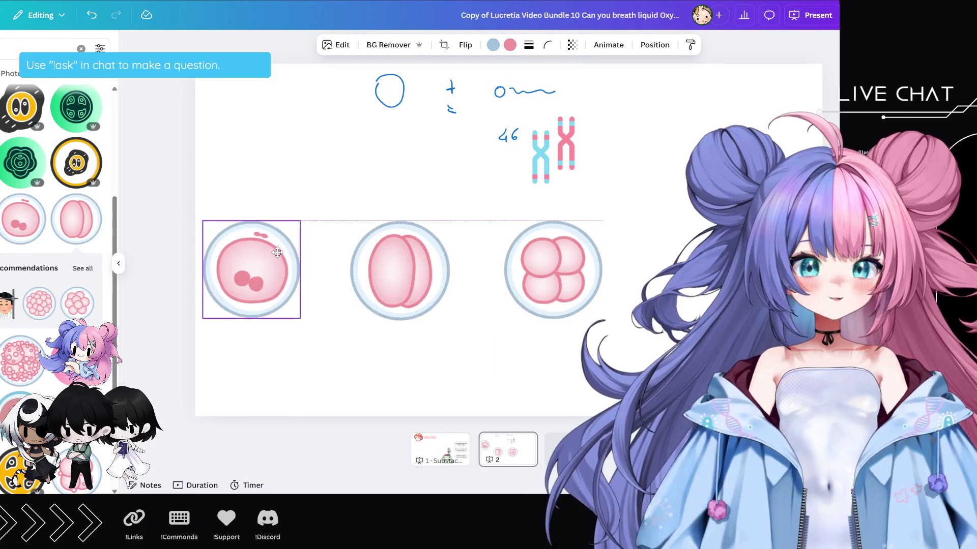
mouse_move(636, 323)
mouse_down()
mouse_move(448, 267)
mouse_move(204, 231)
mouse_up()
drag(405, 262, 467, 268)
- Search Elements for 'cute arrow' and add the pink heart arrow to the slide
click(389, 204)
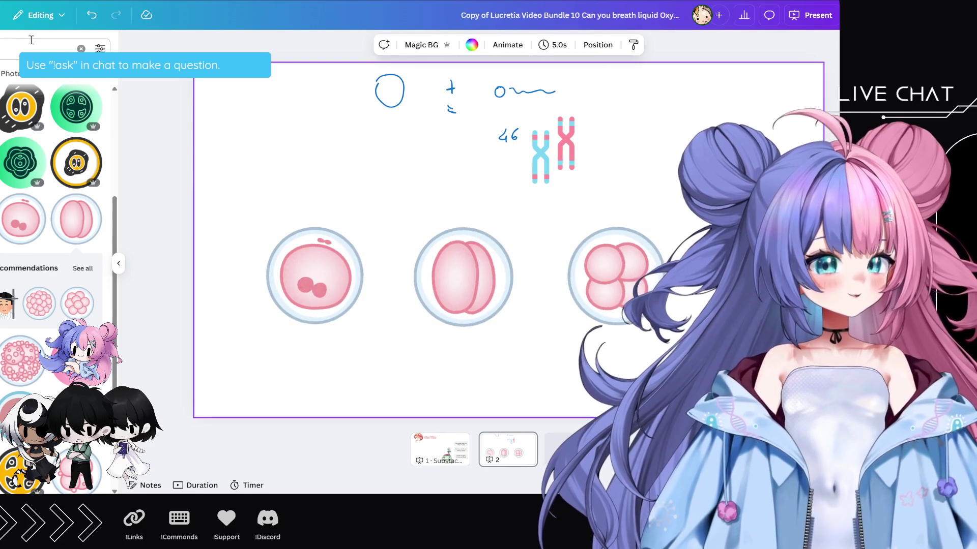
click(81, 48)
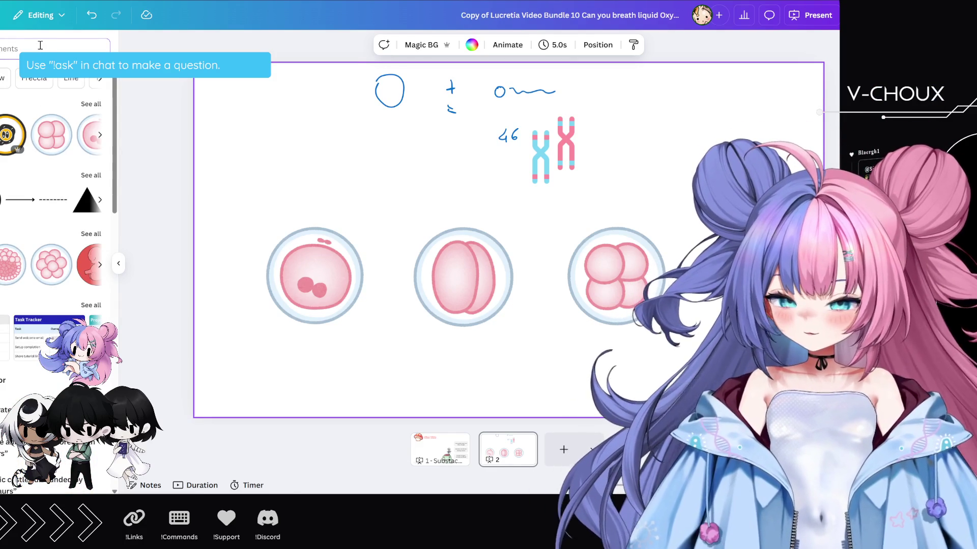
text(cute arrow)
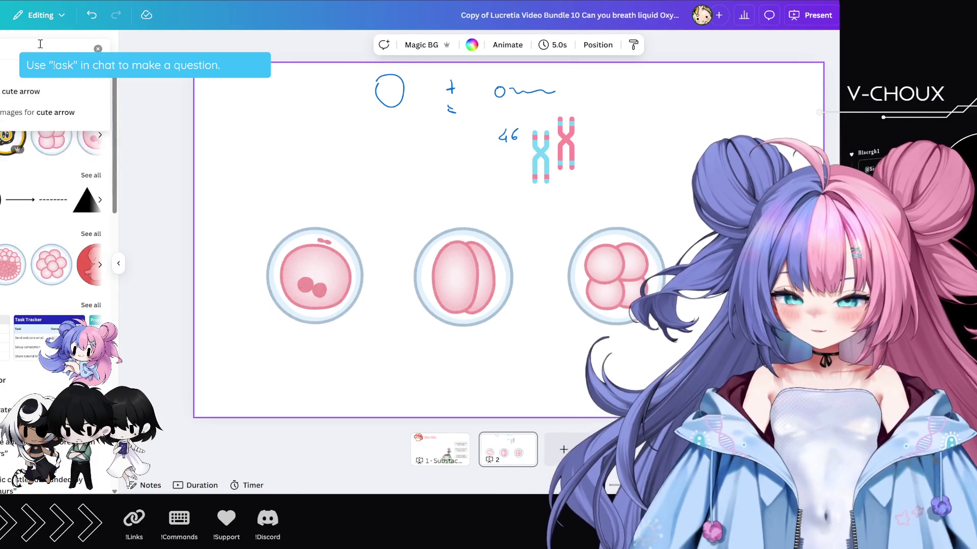
key(Return)
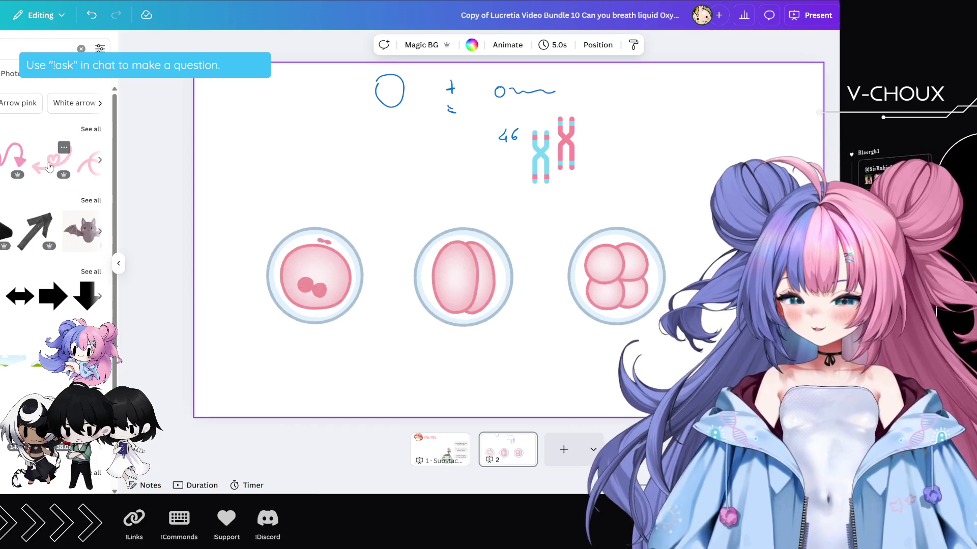
click(49, 168)
mouse_move(510, 239)
mouse_down()
mouse_move(438, 253)
mouse_move(350, 191)
mouse_up()
- Flip the heart arrow horizontally, shrink it and place it between the first two cells
click(437, 45)
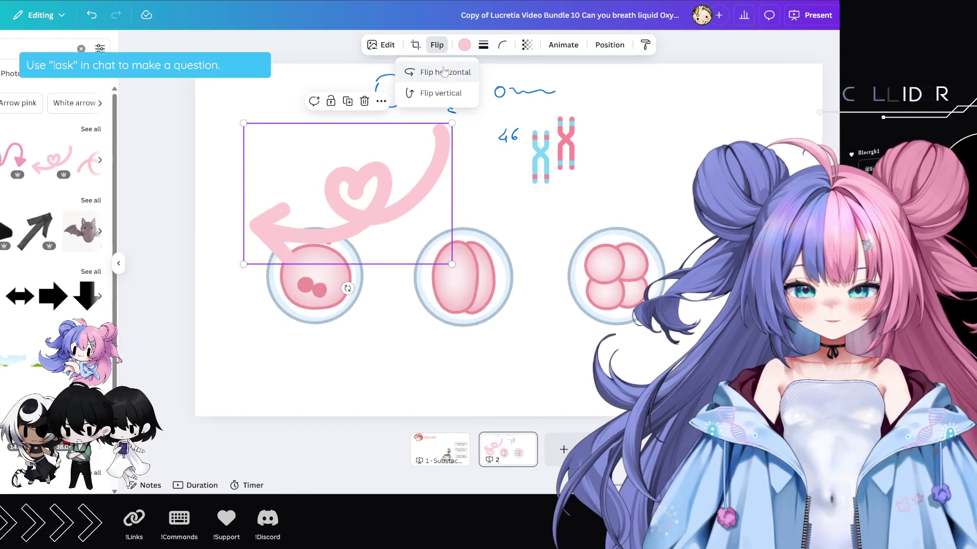
click(443, 71)
mouse_move(244, 123)
mouse_down()
mouse_move(387, 219)
mouse_move(410, 260)
mouse_move(392, 269)
mouse_move(311, 268)
mouse_up()
click(351, 279)
click(394, 275)
mouse_move(394, 275)
mouse_down()
mouse_move(366, 277)
mouse_move(363, 261)
mouse_move(384, 280)
mouse_move(372, 267)
mouse_up()
drag(442, 281, 433, 275)
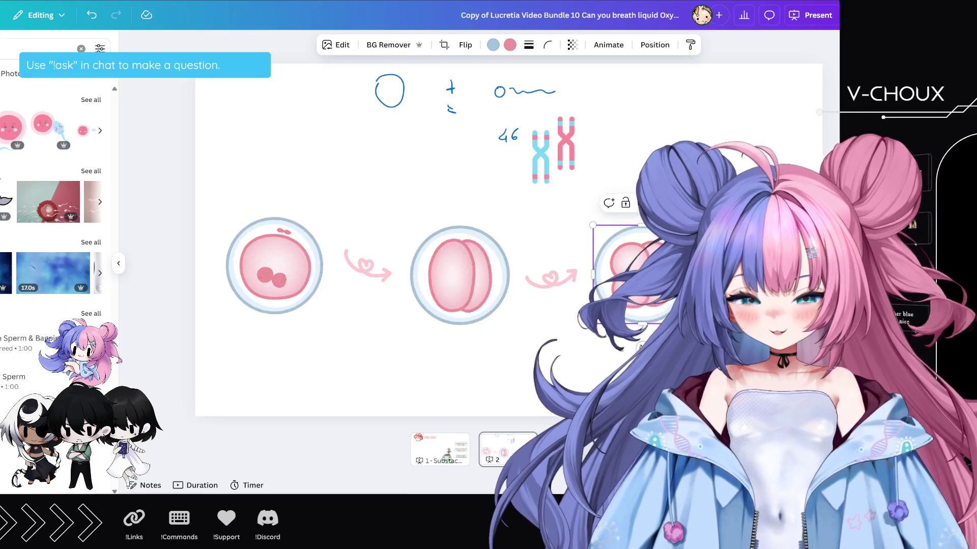
- Replace the first egg-and-sperm graphic with the hearts version, sized and placed top left
click(43, 125)
drag(471, 232, 327, 148)
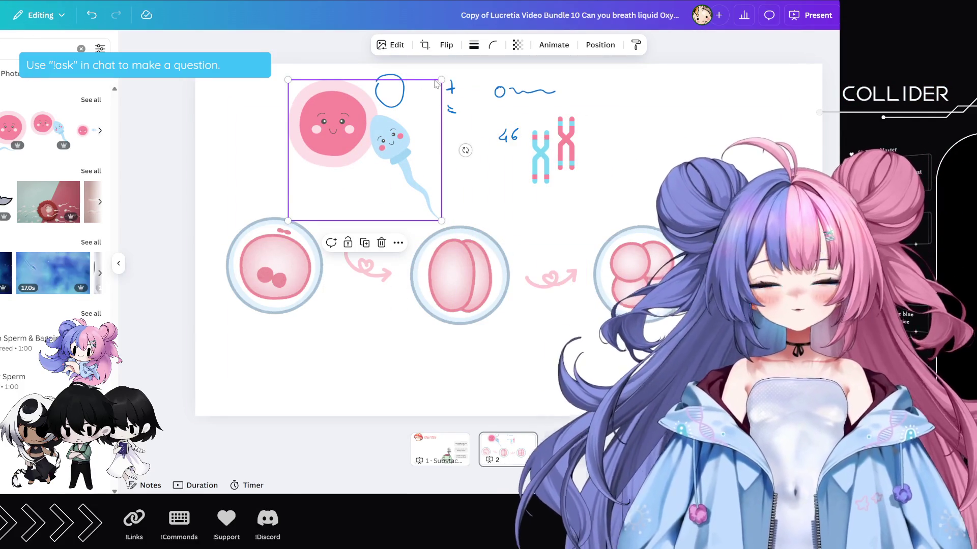
drag(439, 79, 385, 117)
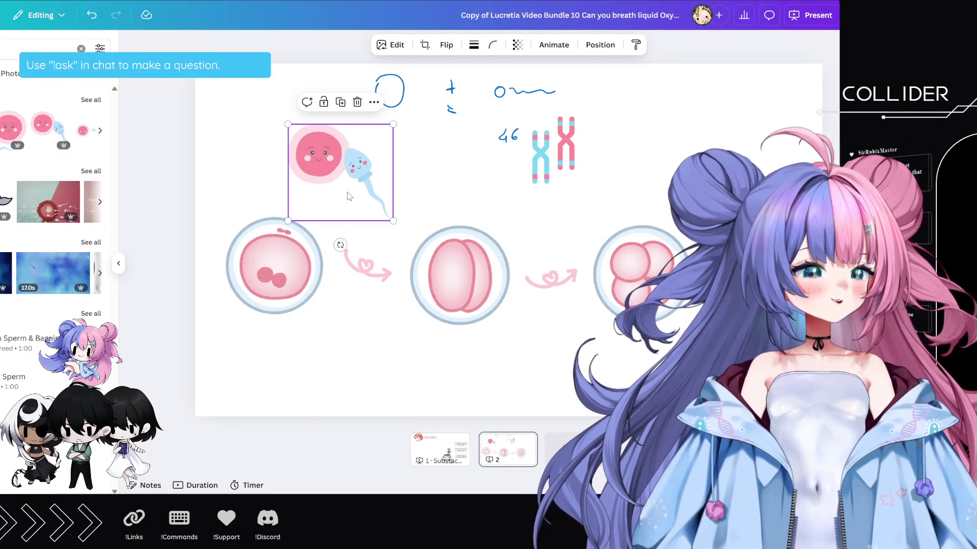
key(ctrl+v)
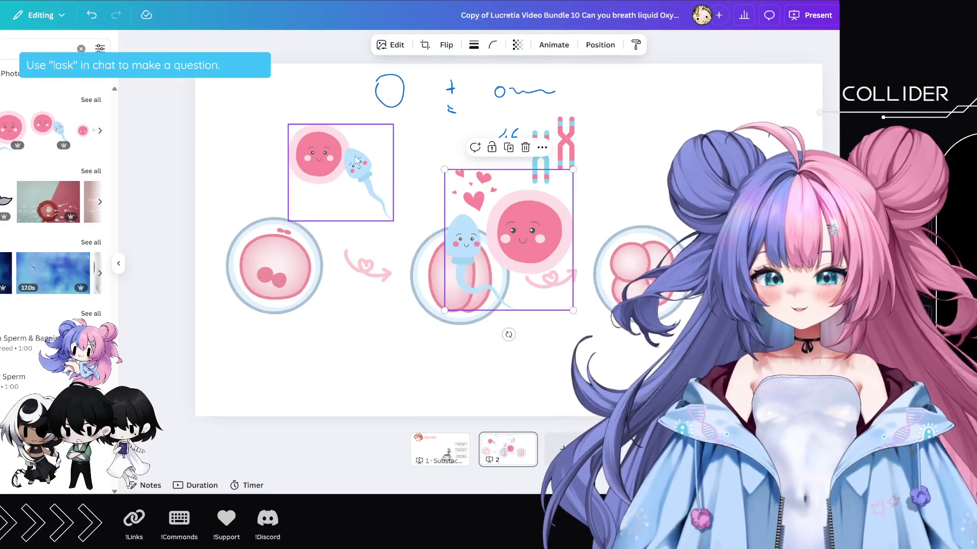
mouse_move(516, 212)
mouse_down()
mouse_move(472, 158)
mouse_move(374, 138)
mouse_up()
click(371, 152)
click(358, 95)
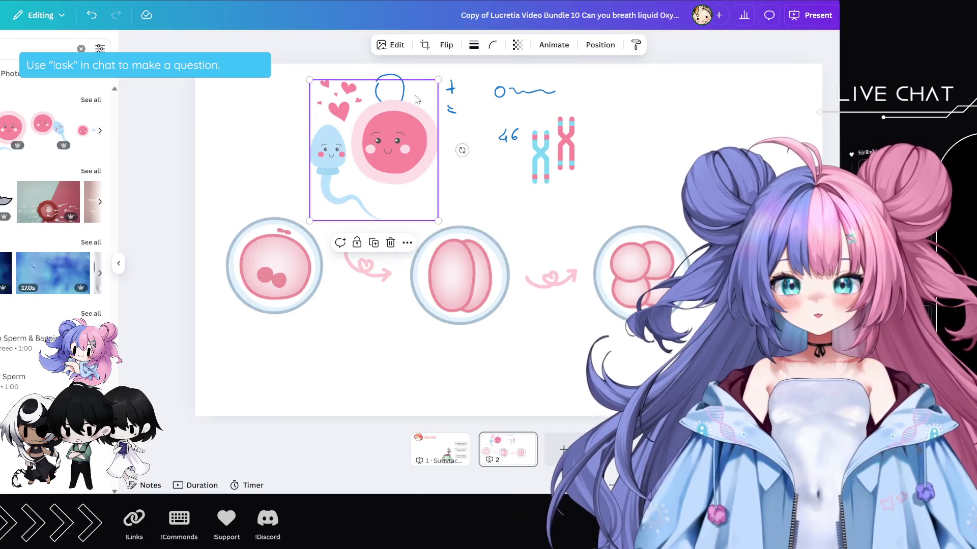
drag(438, 80, 411, 106)
mouse_move(379, 156)
mouse_down()
mouse_move(367, 114)
mouse_move(390, 129)
mouse_up()
- Delete the blue hand-drawn circle and the leftover sketch strokes
click(402, 99)
click(407, 131)
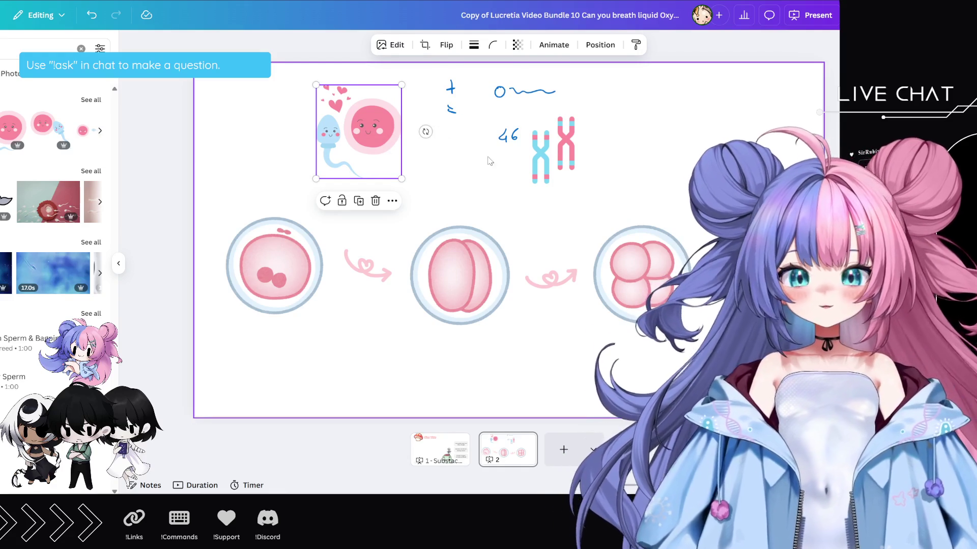
drag(514, 160, 437, 75)
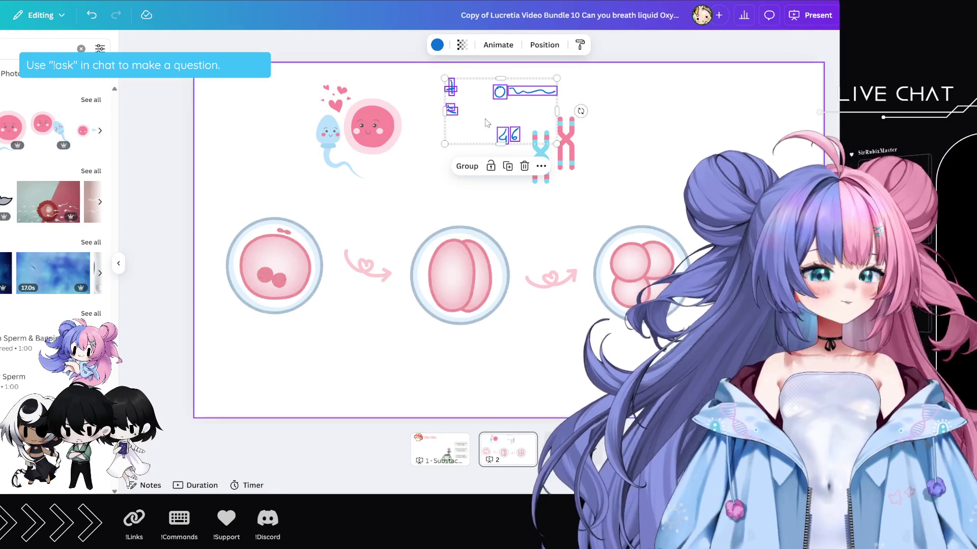
click(525, 166)
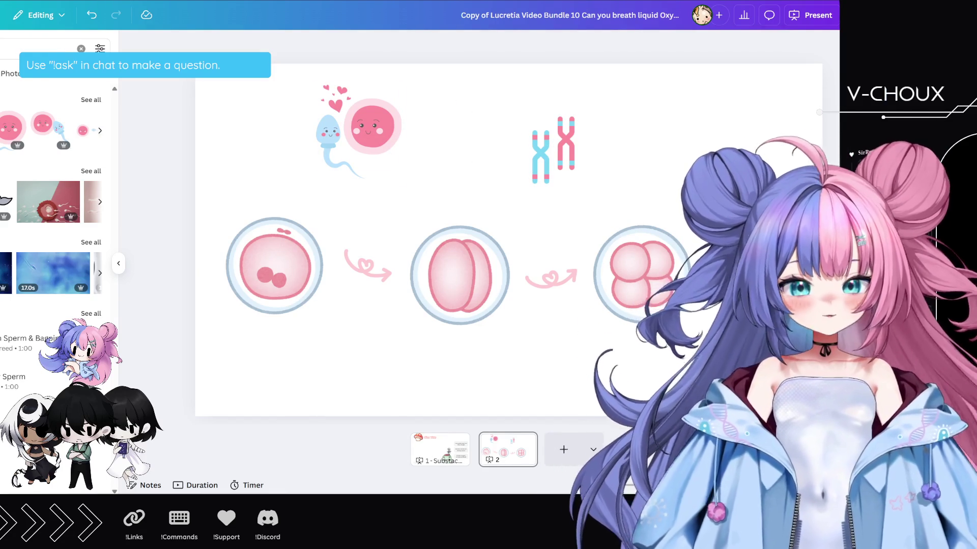
click(0, 102)
- Add a Subheading reading '46' beside the chromosome graphic
click(480, 146)
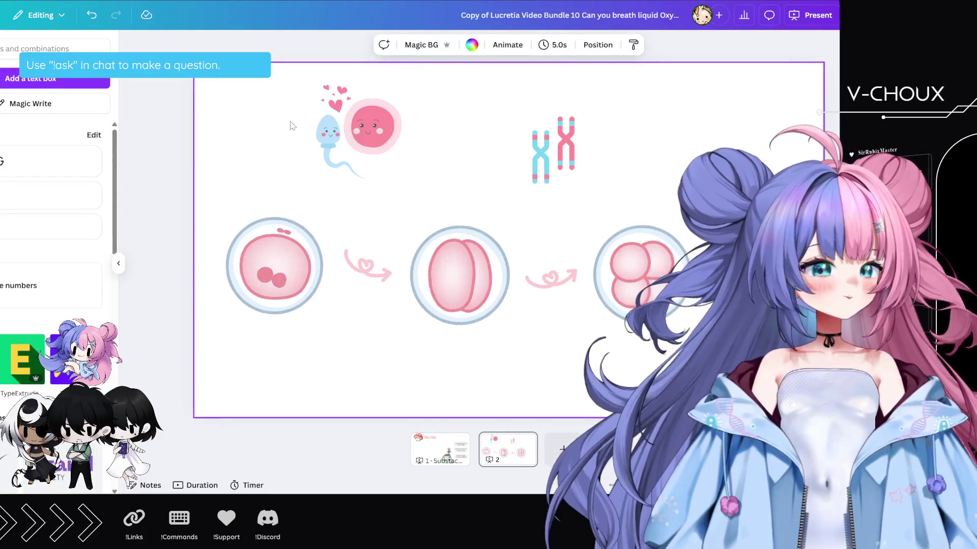
click(51, 196)
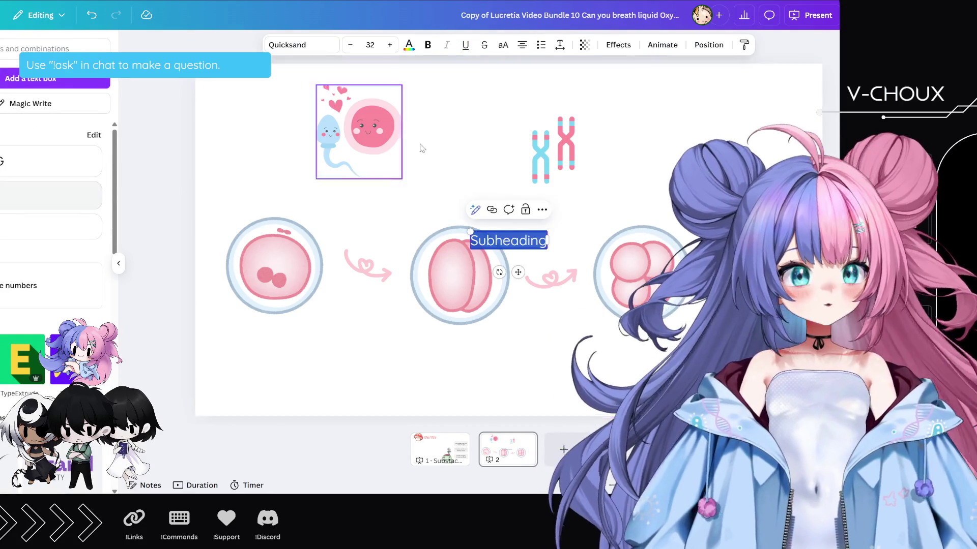
click(574, 222)
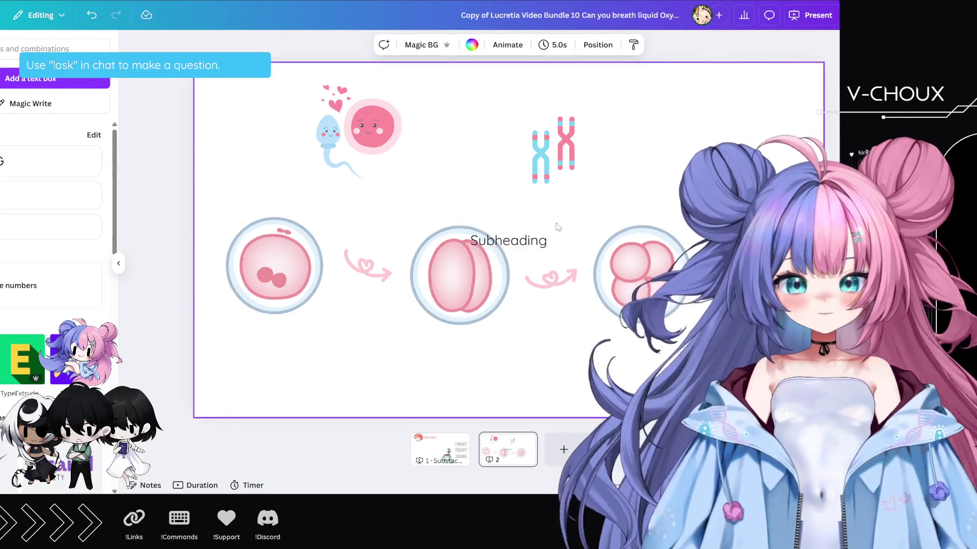
drag(525, 244, 476, 154)
double_click(463, 151)
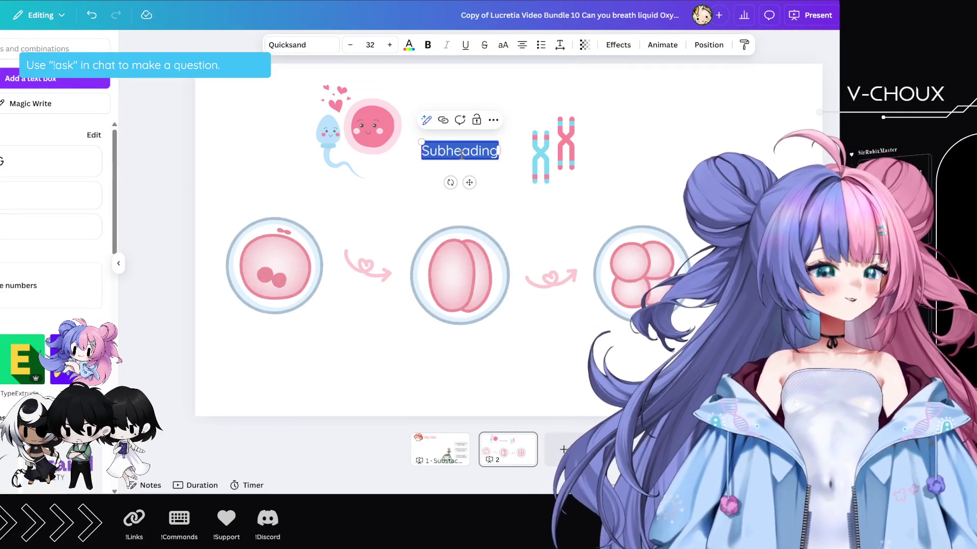
text(46)
click(472, 154)
click(460, 151)
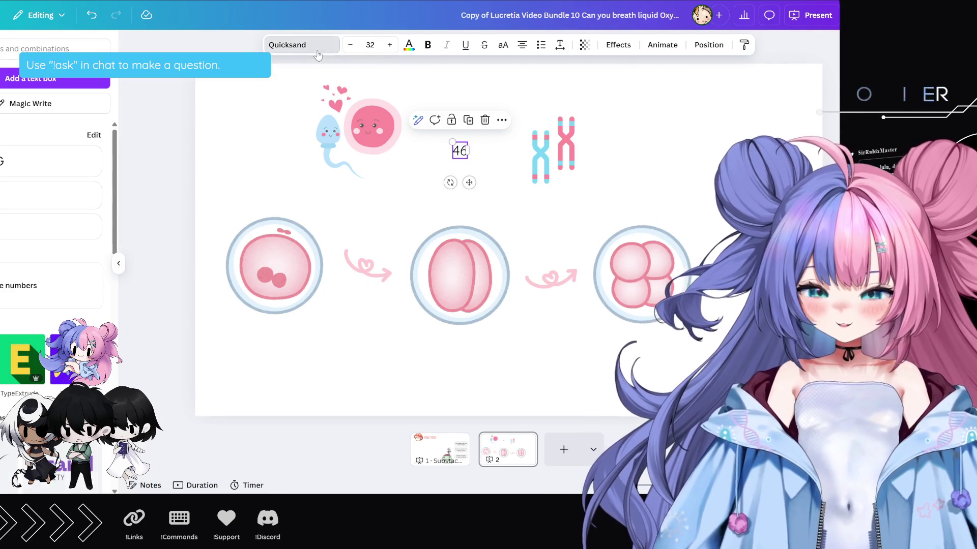
- Enlarge the '46' text to font size 61
click(316, 51)
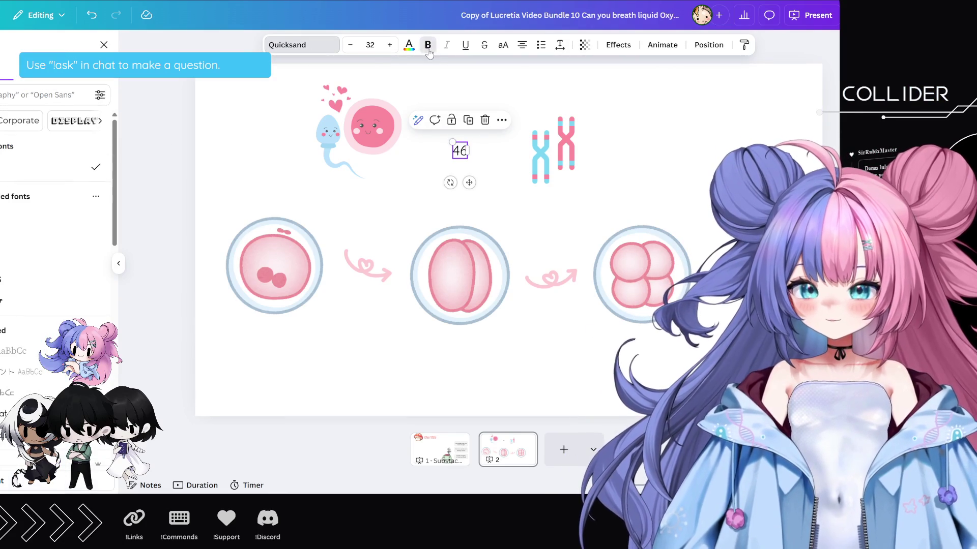
click(391, 49)
click(391, 49)
click(393, 51)
click(393, 51)
click(394, 51)
click(393, 51)
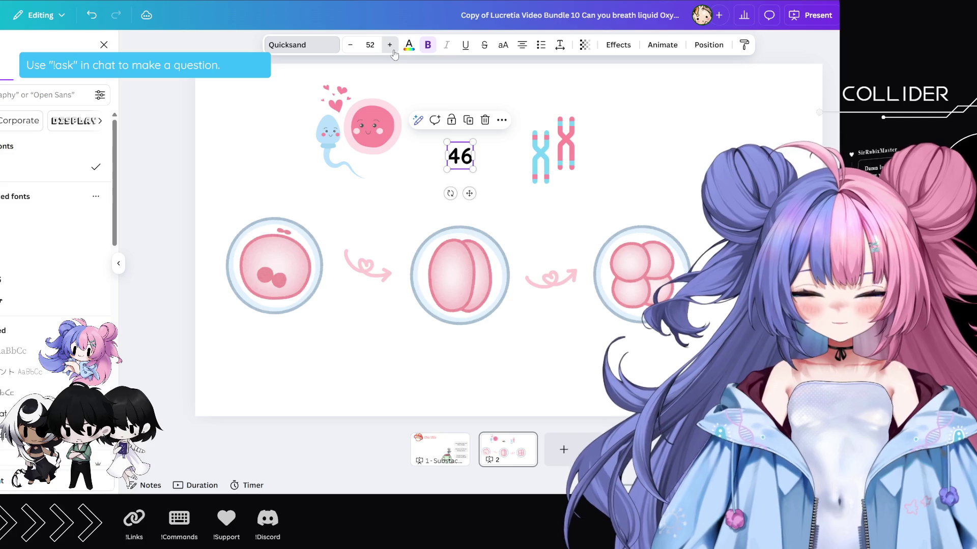
click(393, 51)
click(393, 51)
click(393, 51)
click(618, 45)
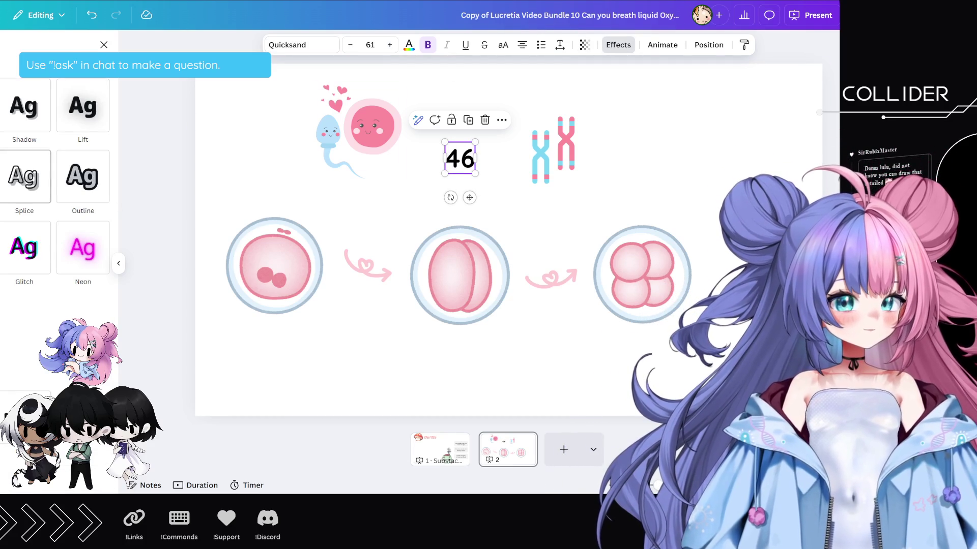
- Make '46' white with a light-blue outline of thickness 120, enlarged to 96.5
click(83, 177)
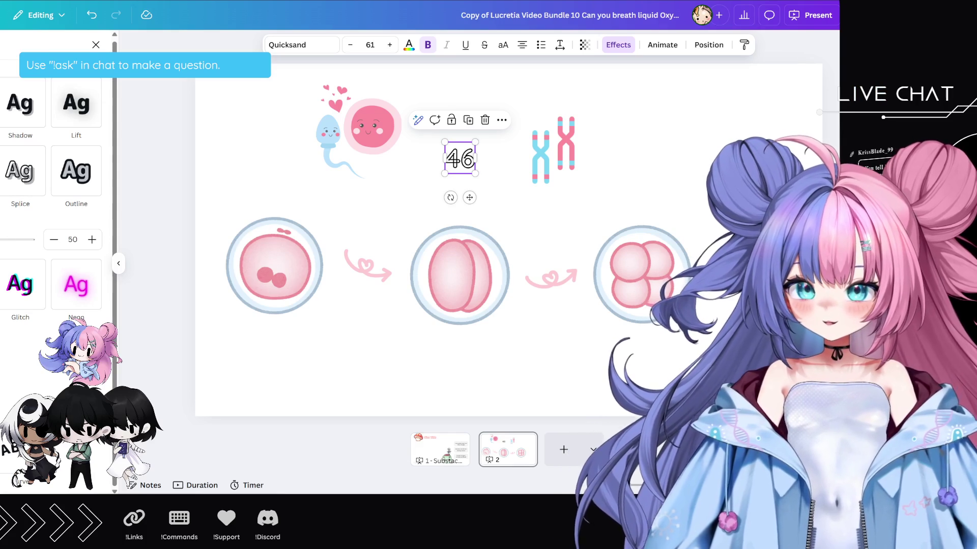
click(77, 175)
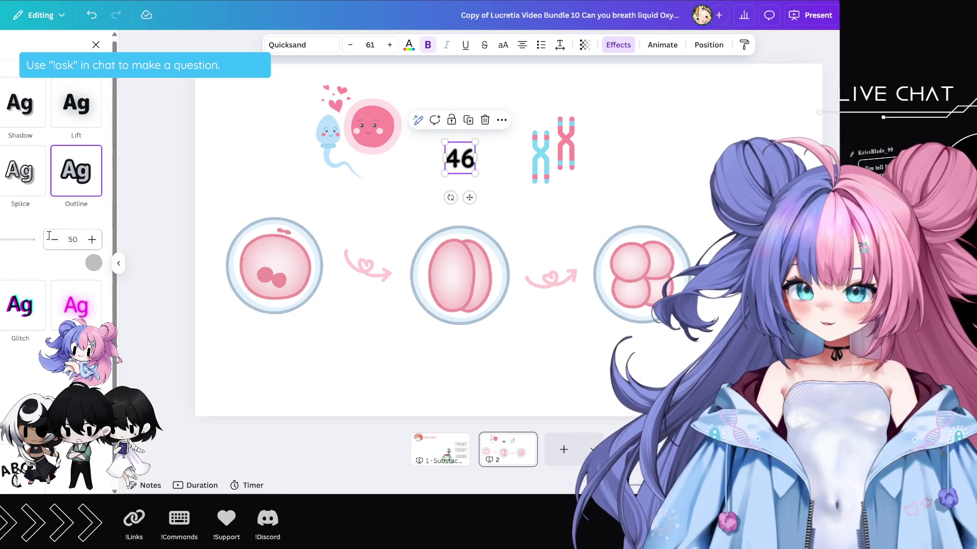
click(94, 263)
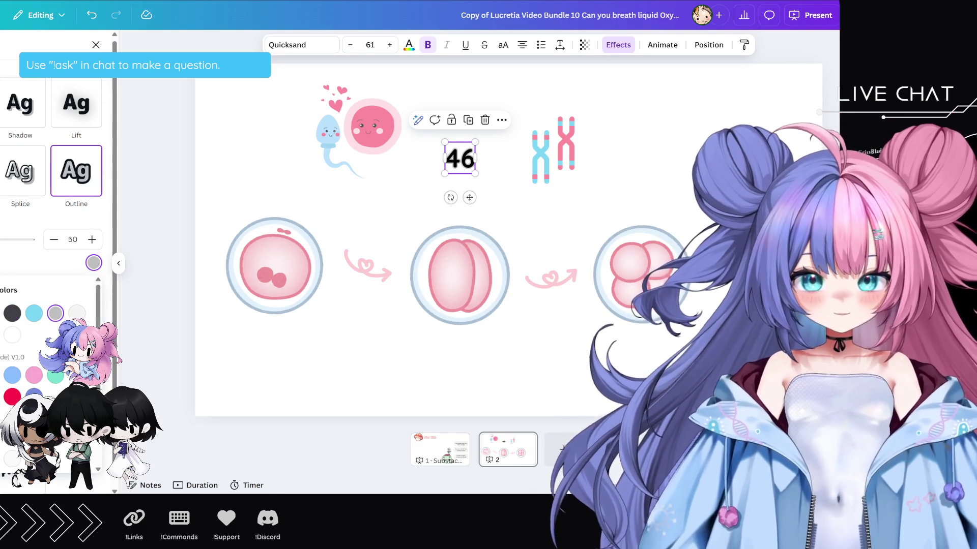
click(12, 335)
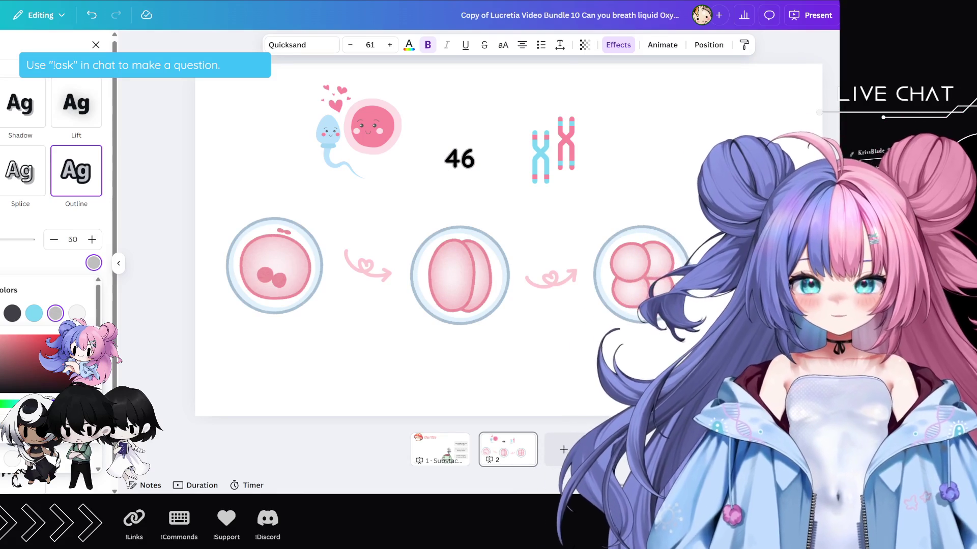
click(331, 152)
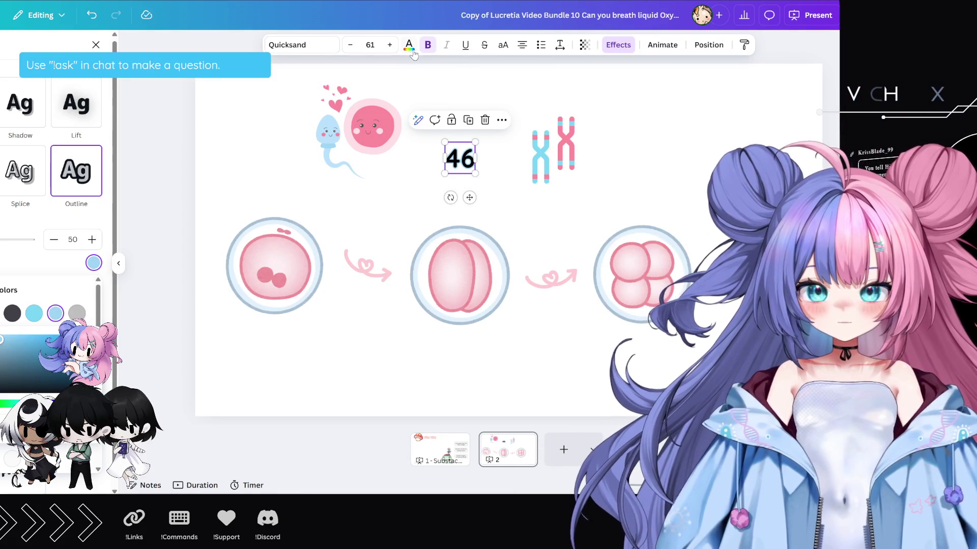
click(408, 45)
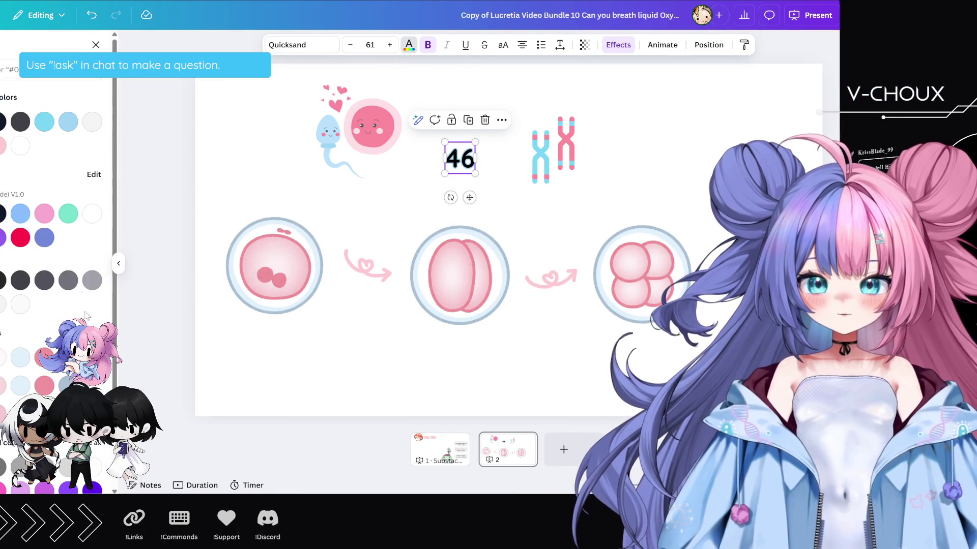
click(96, 216)
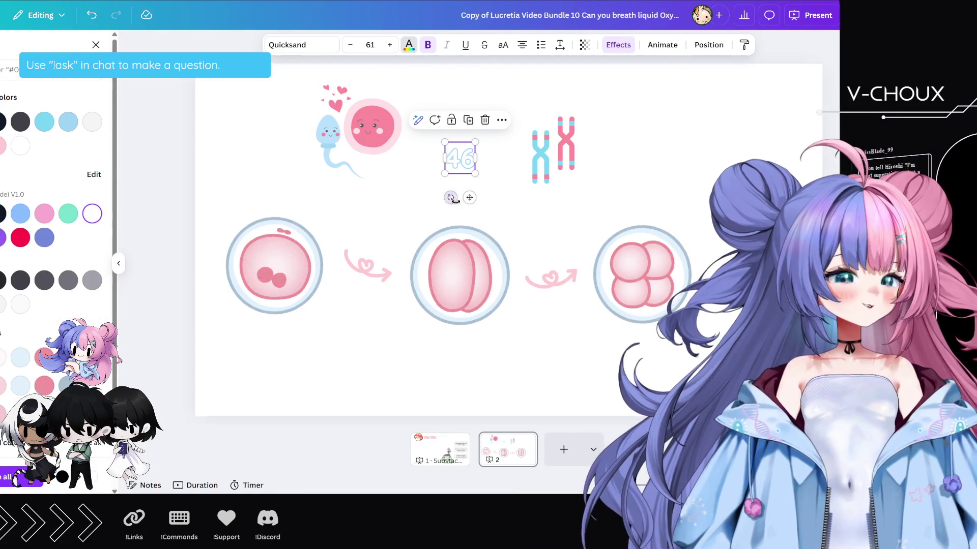
drag(475, 174, 493, 192)
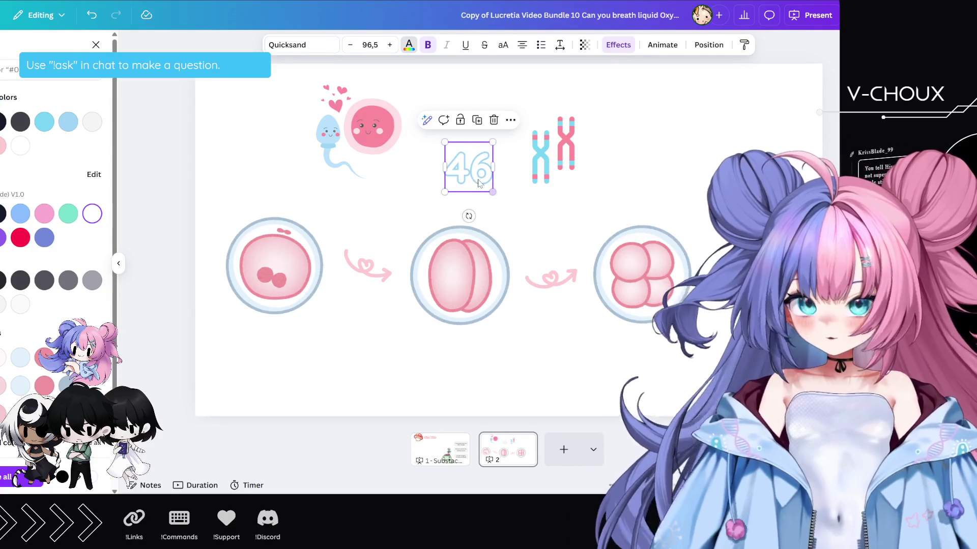
click(617, 45)
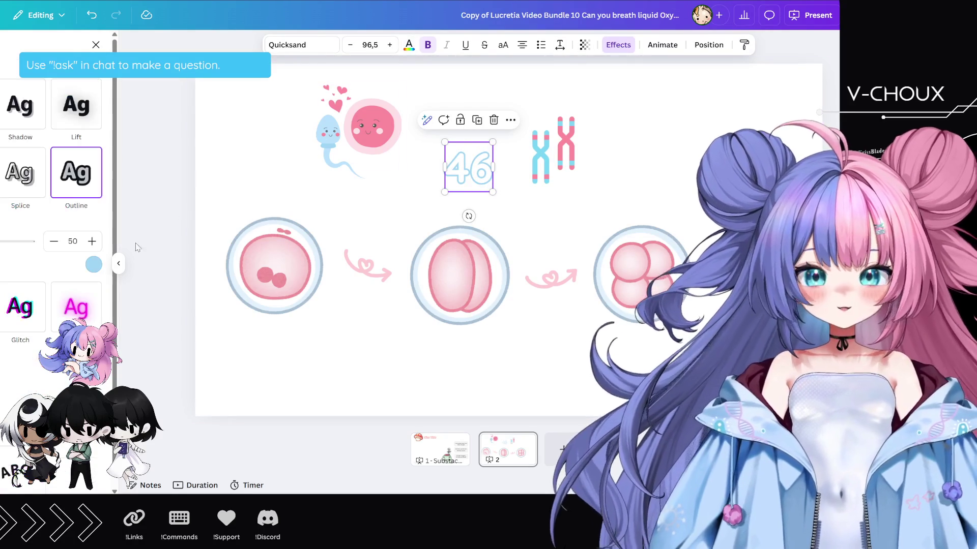
drag(0, 241, 1, 241)
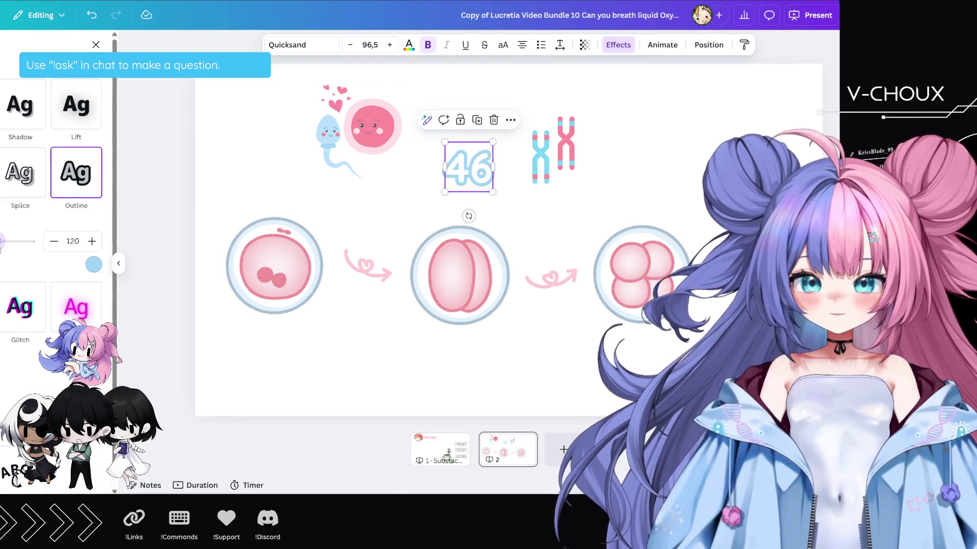
- Place '46' beside the chromosomes, shift the sperm-and-egg image right, and duplicate '46' to the top-left
click(470, 173)
mouse_move(476, 175)
mouse_down()
mouse_move(499, 166)
mouse_move(498, 147)
mouse_up()
click(632, 151)
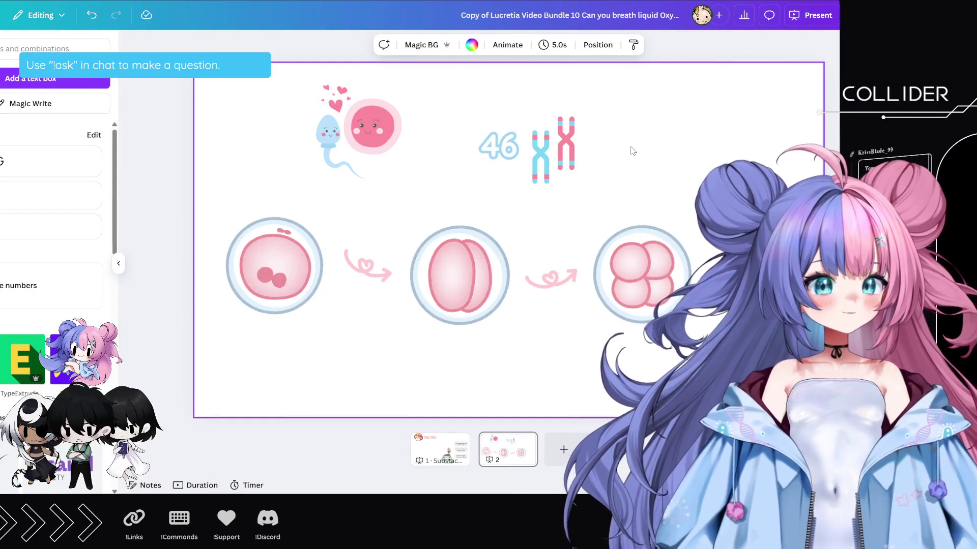
drag(350, 122, 402, 123)
click(499, 145)
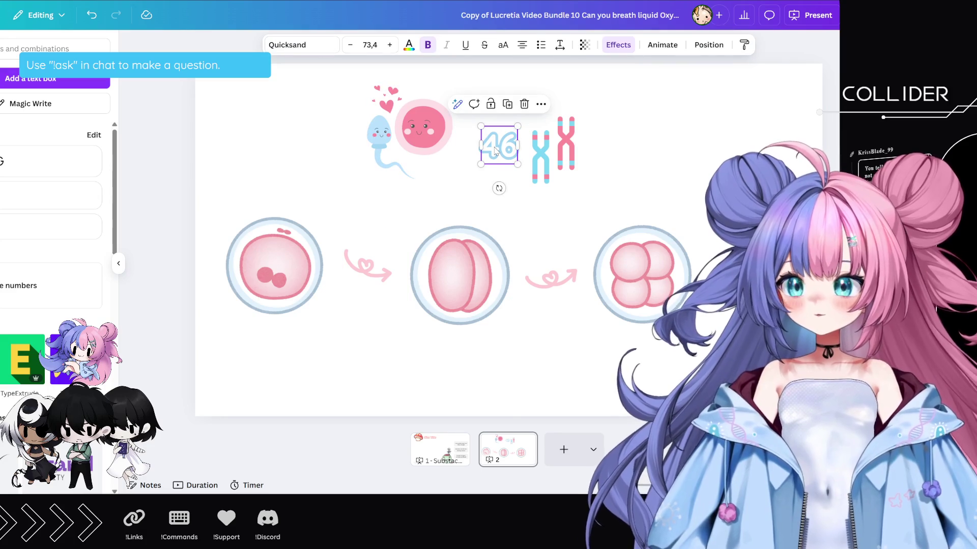
right_click(512, 126)
click(507, 105)
click(507, 105)
drag(509, 152, 294, 107)
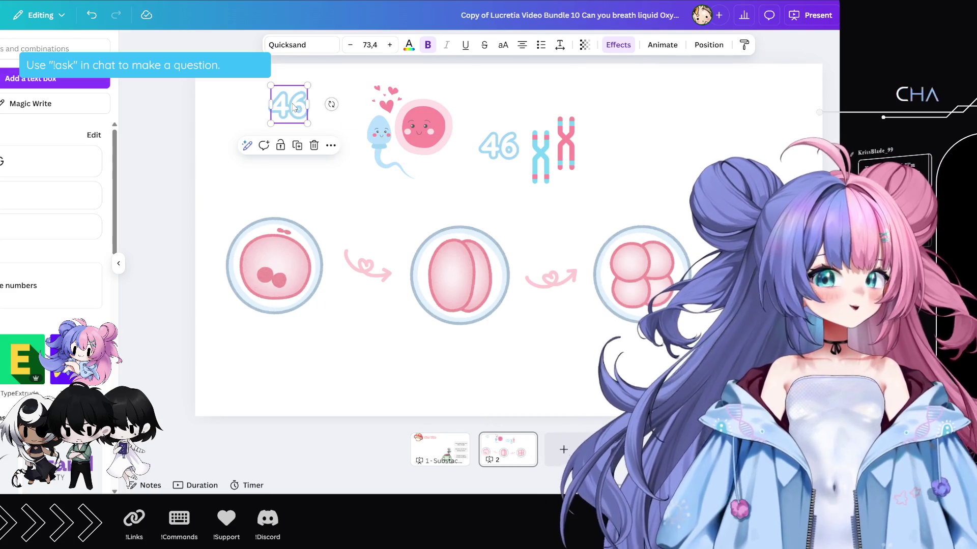
double_click(293, 107)
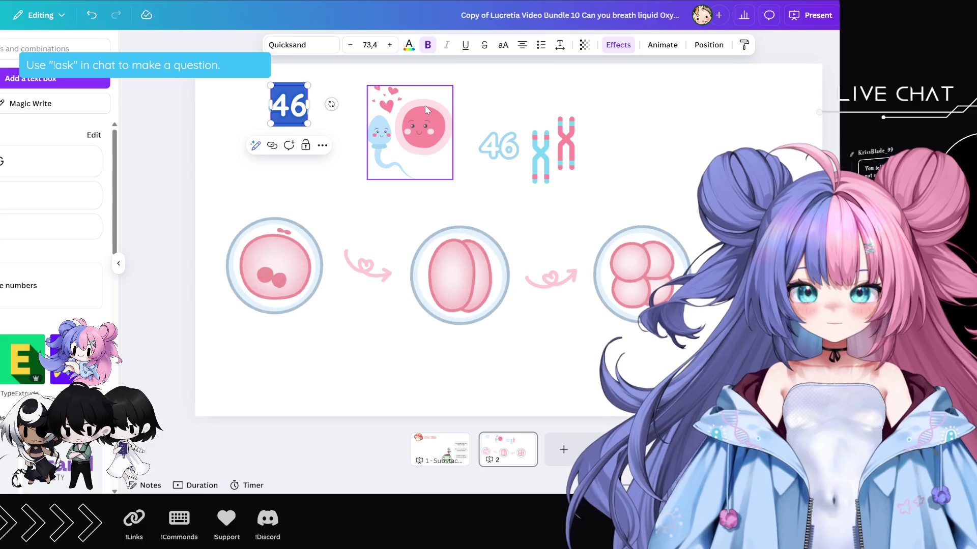
- Replace the top-left copy's text with 'Siamese Twins', wrapping onto two lines
text(S)
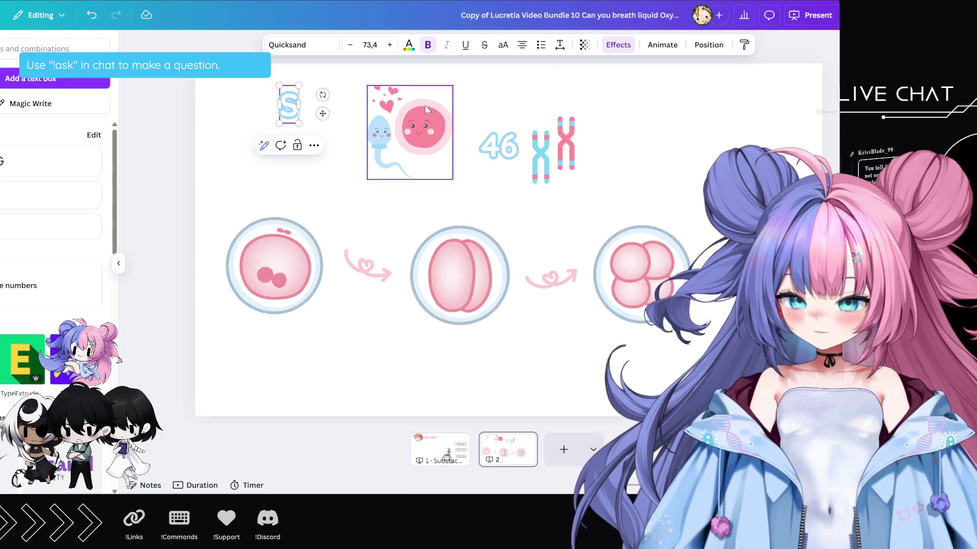
text(iamese Tw)
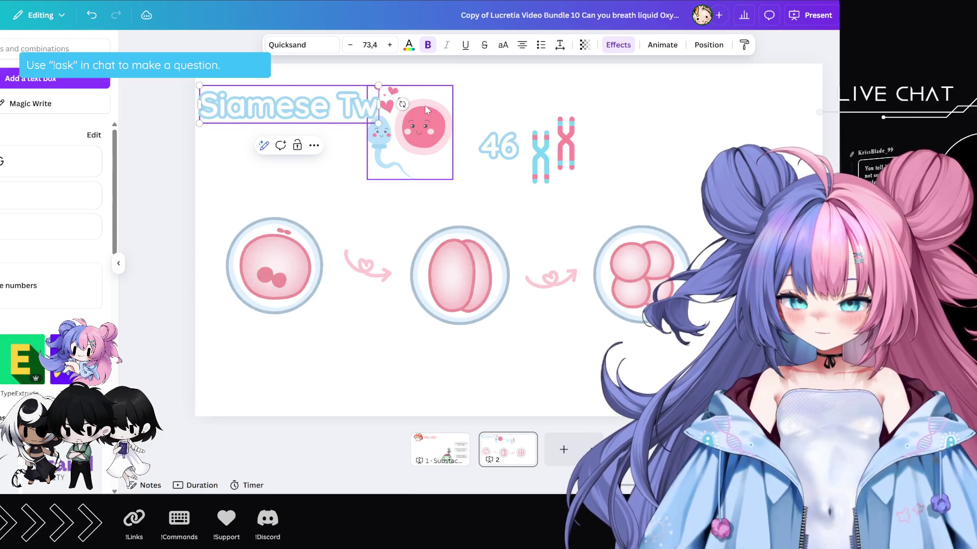
text(itns)
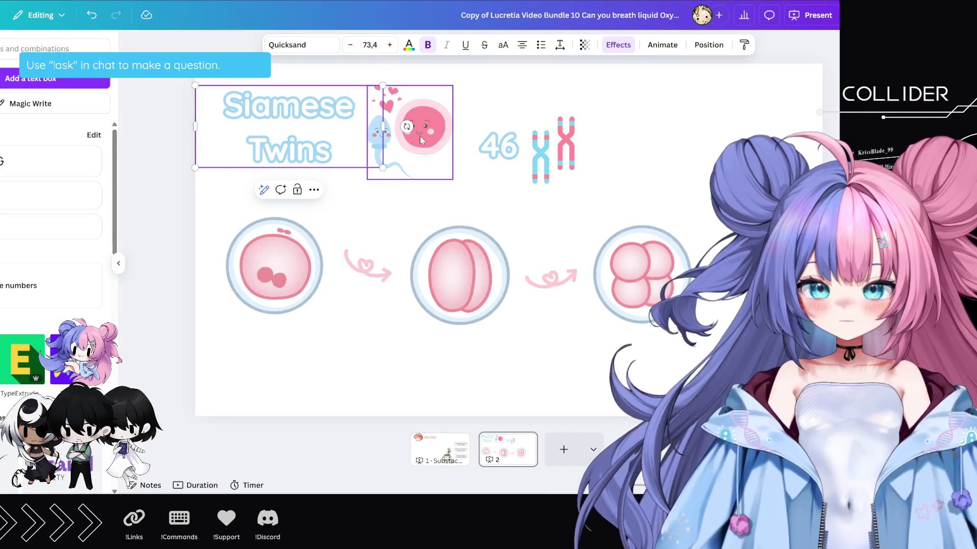
- Move the '46' label and chromosomes together below the first egg
click(420, 136)
drag(420, 135, 435, 128)
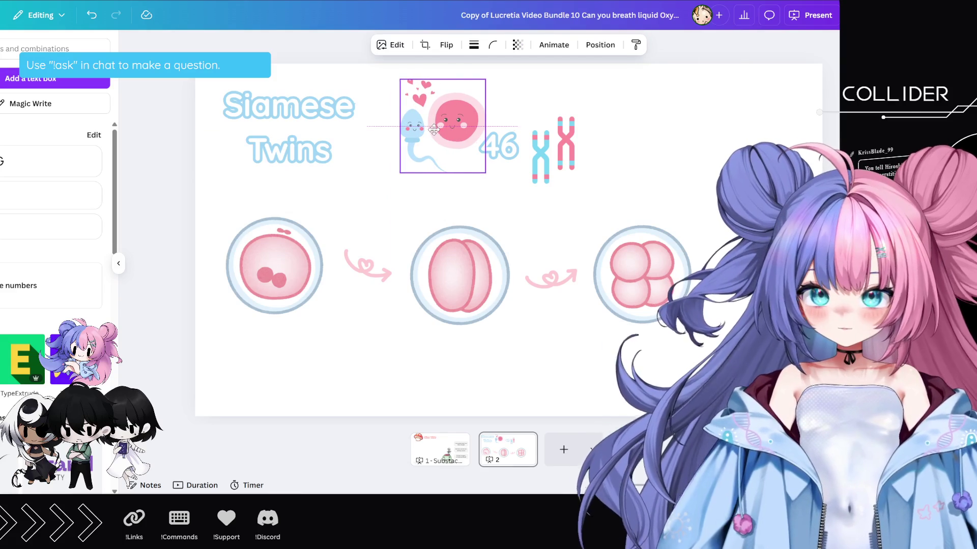
click(499, 145)
shift+click(545, 139)
mouse_move(545, 138)
mouse_down()
mouse_move(626, 149)
mouse_move(617, 148)
mouse_up()
drag(463, 137, 473, 132)
mouse_move(572, 155)
mouse_down()
mouse_move(612, 164)
mouse_move(378, 324)
mouse_move(309, 347)
mouse_up()
shift+click(620, 162)
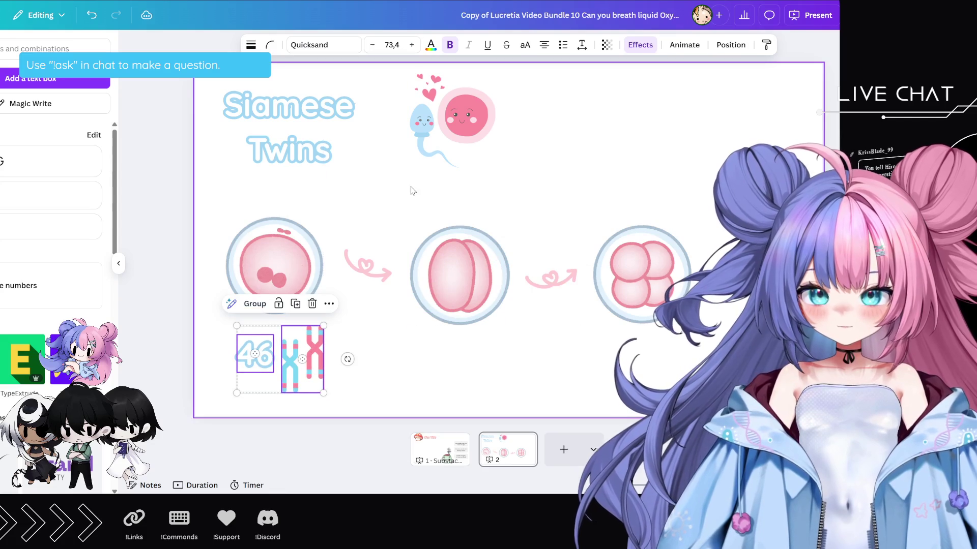
- Duplicate the pink heart arrow and shift the three eggs and their arrows right
click(387, 264)
key(ctrl+d)
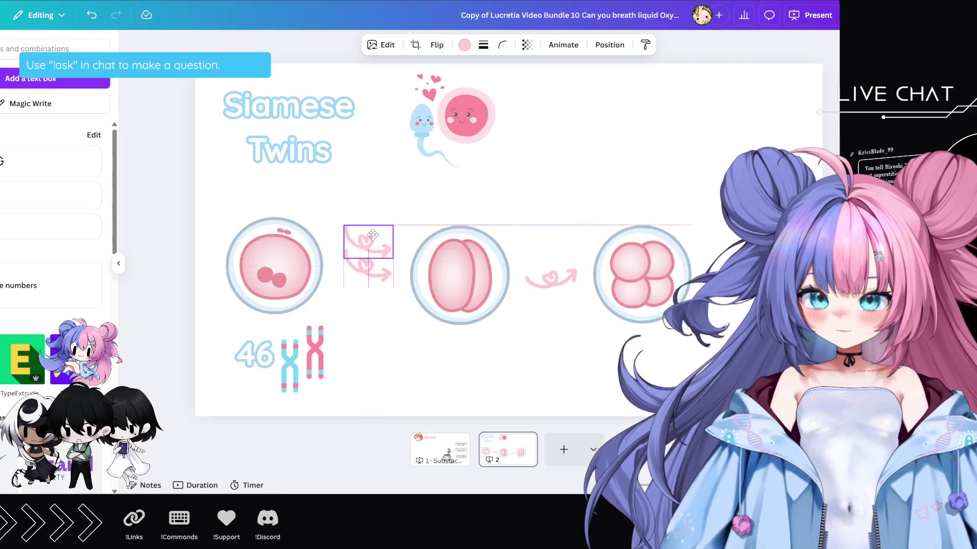
drag(376, 267, 384, 191)
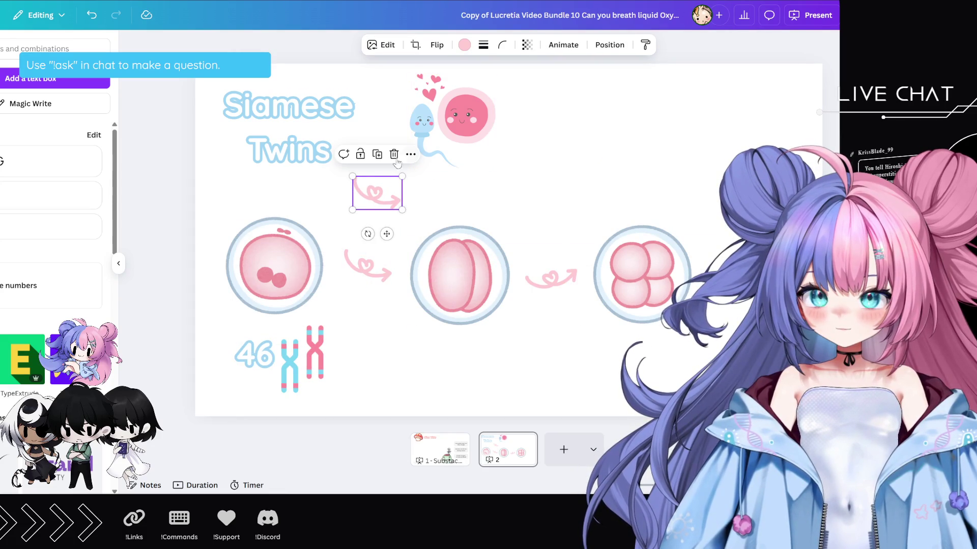
click(304, 260)
shift+click(367, 266)
shift+click(460, 275)
shift+click(552, 277)
shift+click(630, 267)
drag(488, 279, 593, 278)
- Place the sperm-and-egg illustration before the first egg with the arrow copy between them
click(435, 135)
mouse_move(435, 136)
mouse_down()
mouse_move(348, 195)
mouse_move(203, 249)
mouse_move(228, 245)
mouse_up()
click(378, 198)
drag(379, 197, 291, 278)
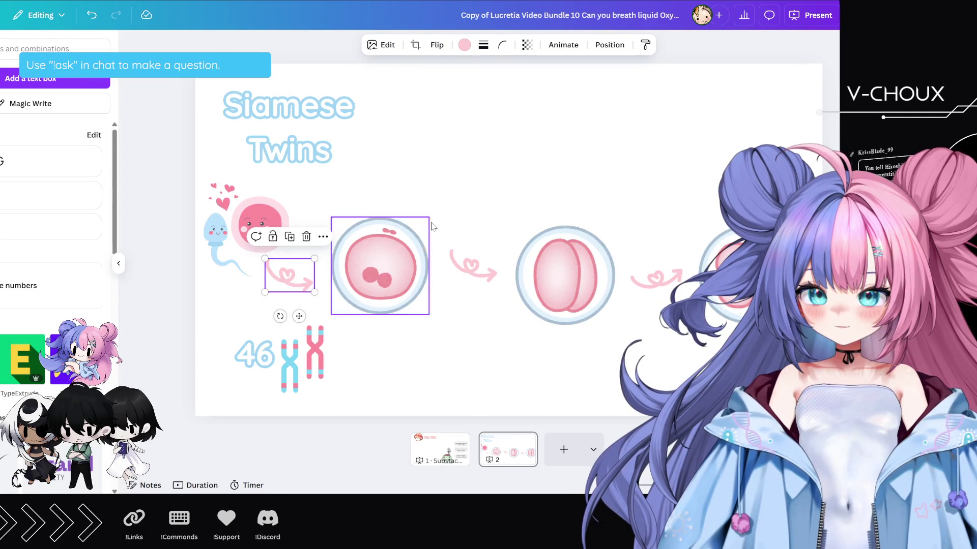
click(540, 161)
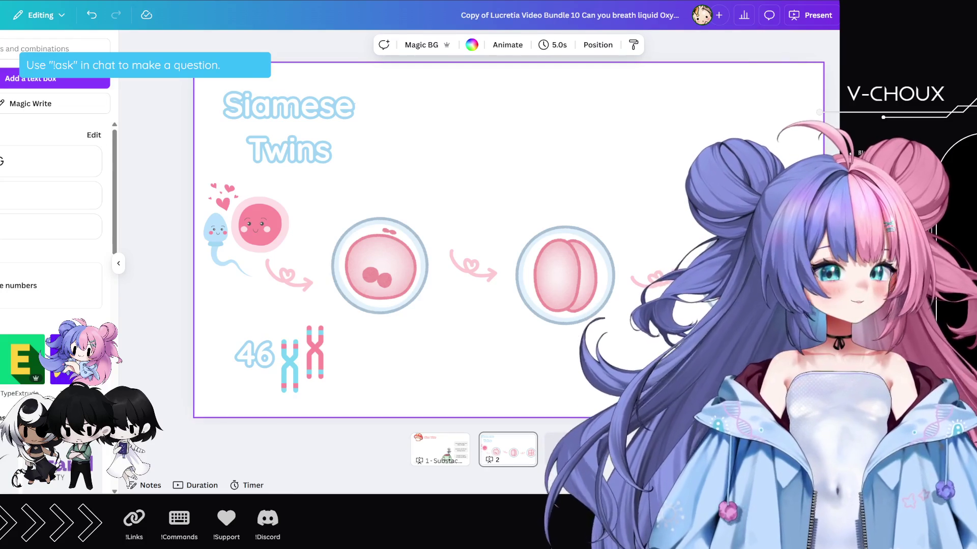
- Move the sperm-and-egg illustration and pink arrow beside the title, the egg upper right, two-cell egg centre
click(244, 210)
drag(244, 210, 441, 105)
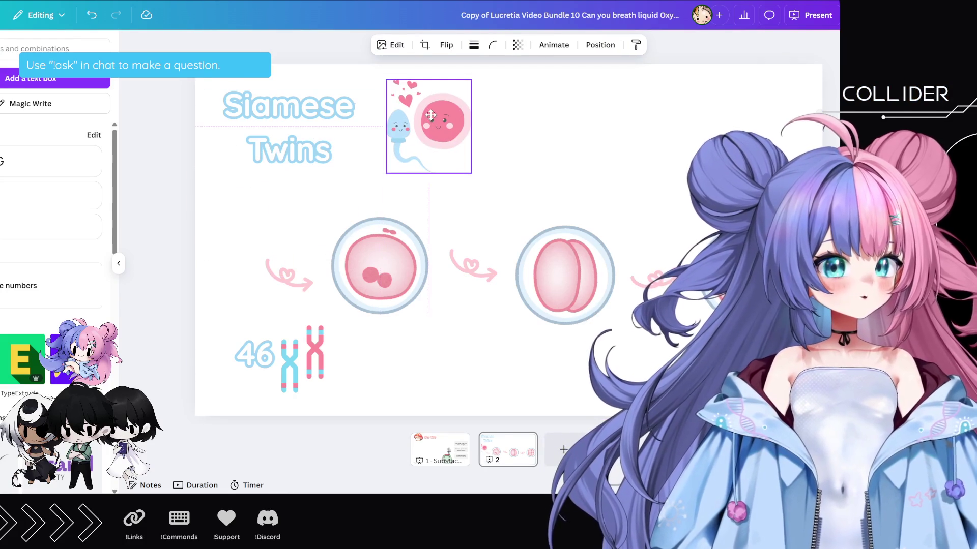
mouse_move(291, 274)
mouse_down()
mouse_move(351, 264)
mouse_move(497, 144)
mouse_move(510, 149)
mouse_up()
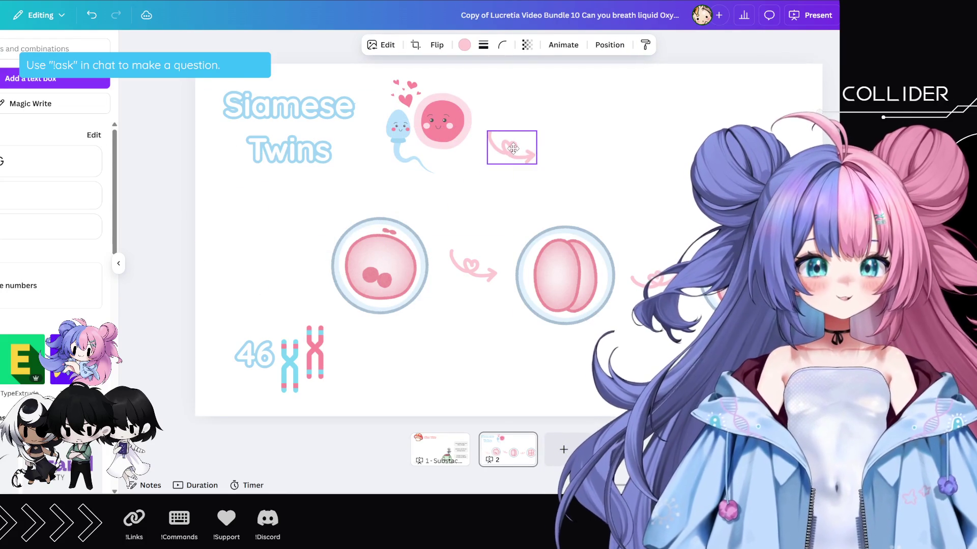
mouse_move(412, 243)
mouse_down()
mouse_move(642, 162)
mouse_move(641, 134)
mouse_up()
mouse_move(578, 237)
mouse_down()
mouse_move(472, 262)
mouse_move(527, 242)
mouse_up()
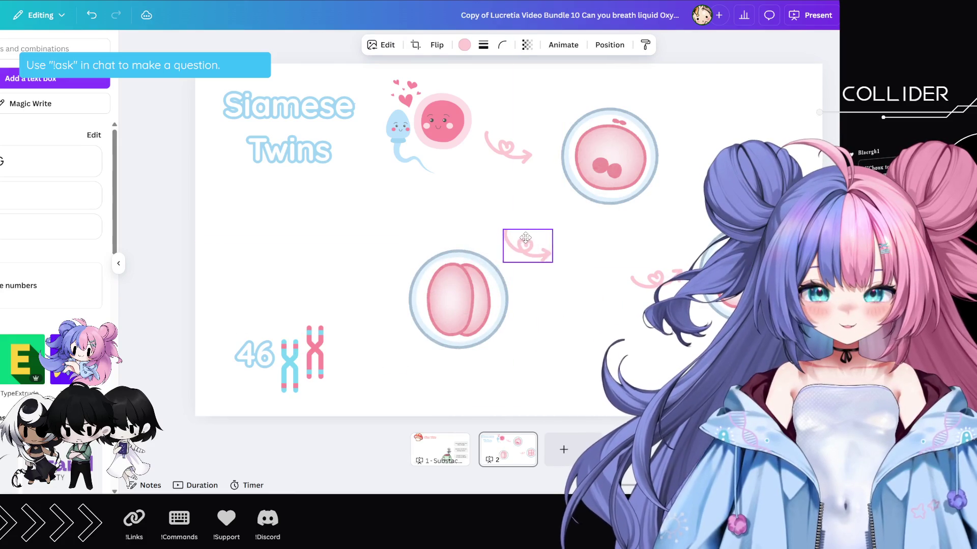
- Flip the small pink arrow horizontally and rotate it downward between the upper eggs
click(443, 45)
click(461, 72)
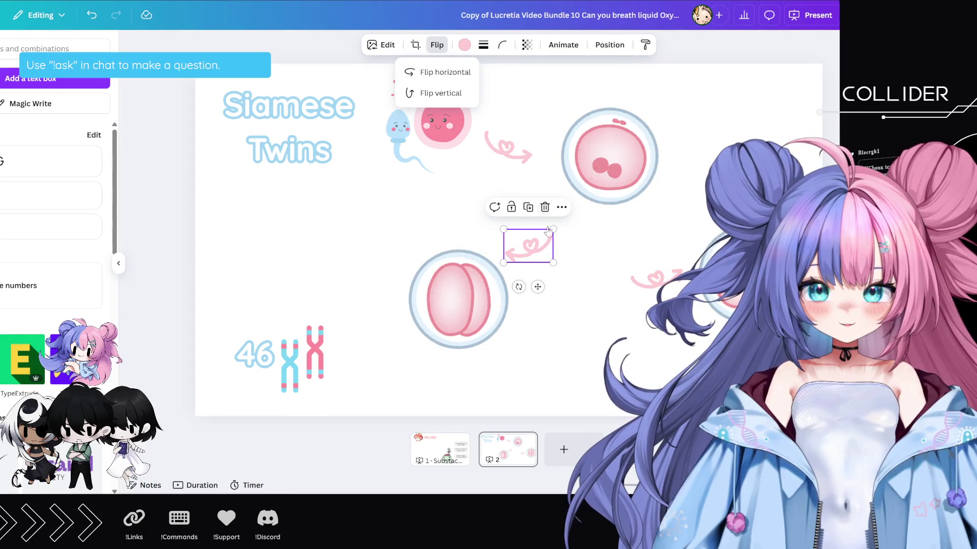
click(524, 285)
drag(529, 247, 544, 241)
drag(534, 280, 570, 294)
drag(535, 241, 576, 248)
drag(458, 295, 497, 295)
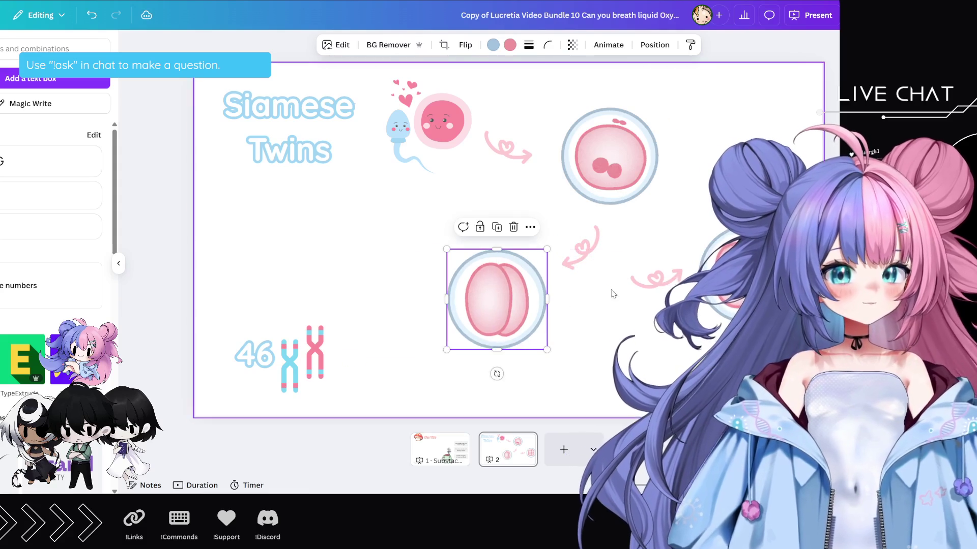
- Place the four-cell egg lower left with a flipped, tilted pink arrow pointing to it
mouse_move(719, 261)
mouse_down()
mouse_move(309, 330)
mouse_move(294, 251)
mouse_up()
click(656, 278)
drag(656, 304, 690, 305)
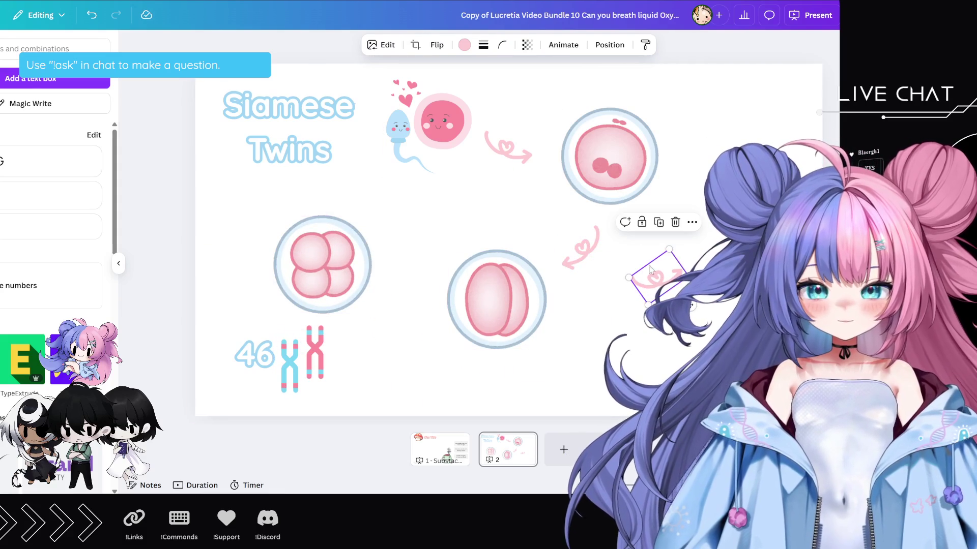
click(437, 45)
click(445, 72)
drag(662, 275, 421, 286)
mouse_move(421, 323)
mouse_down()
mouse_move(368, 302)
mouse_move(406, 297)
mouse_up()
- Move the 46 XX and chromosomes group to the lower left
mouse_move(228, 393)
mouse_down()
mouse_move(329, 326)
mouse_move(287, 365)
mouse_move(276, 356)
mouse_up()
click(374, 355)
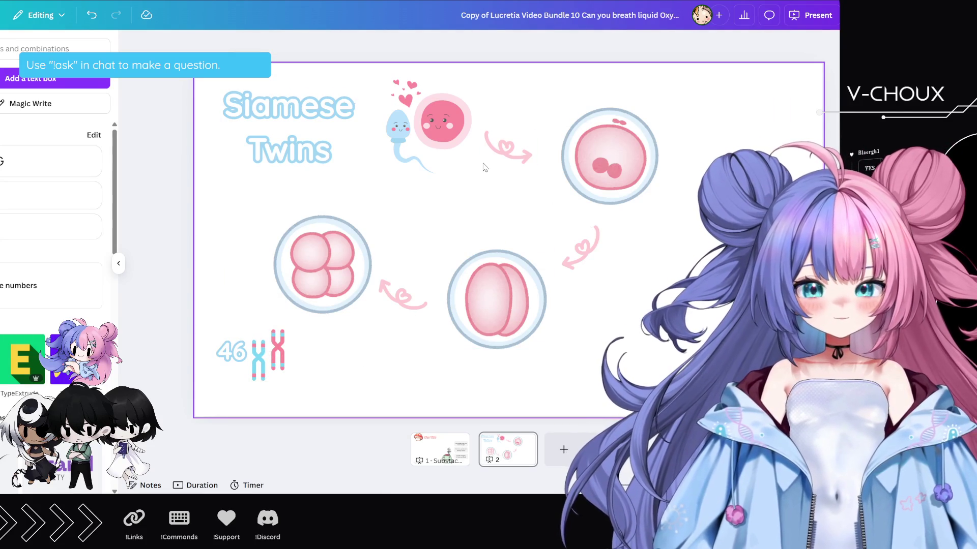
click(325, 128)
- Left-align the Siamese Twins title and shrink it to a smaller size
drag(325, 127, 334, 127)
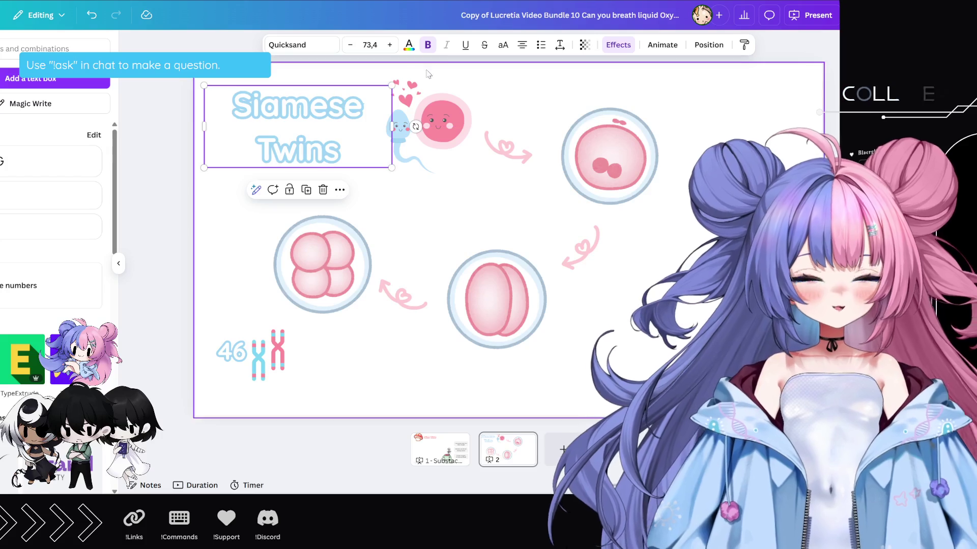
click(523, 46)
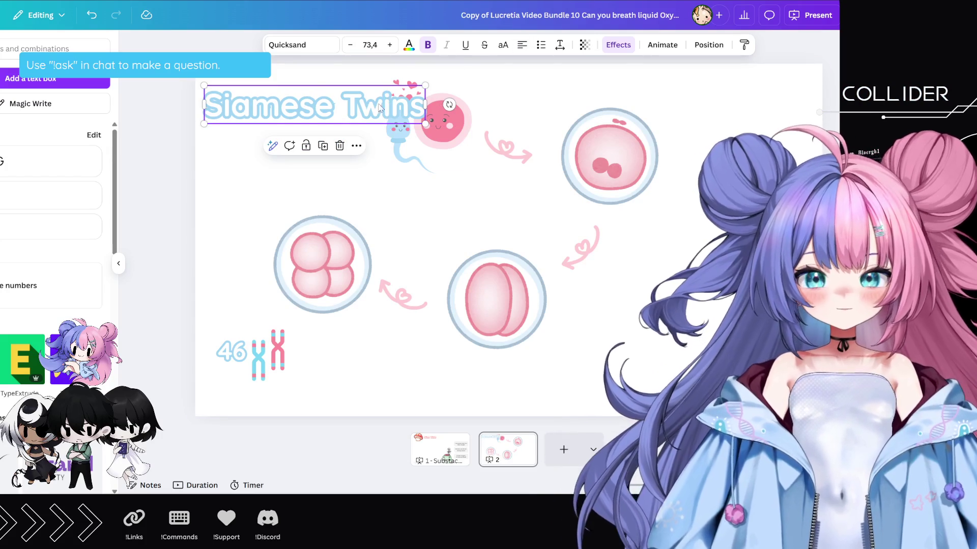
mouse_move(426, 123)
mouse_down()
mouse_move(343, 102)
mouse_move(349, 119)
mouse_up()
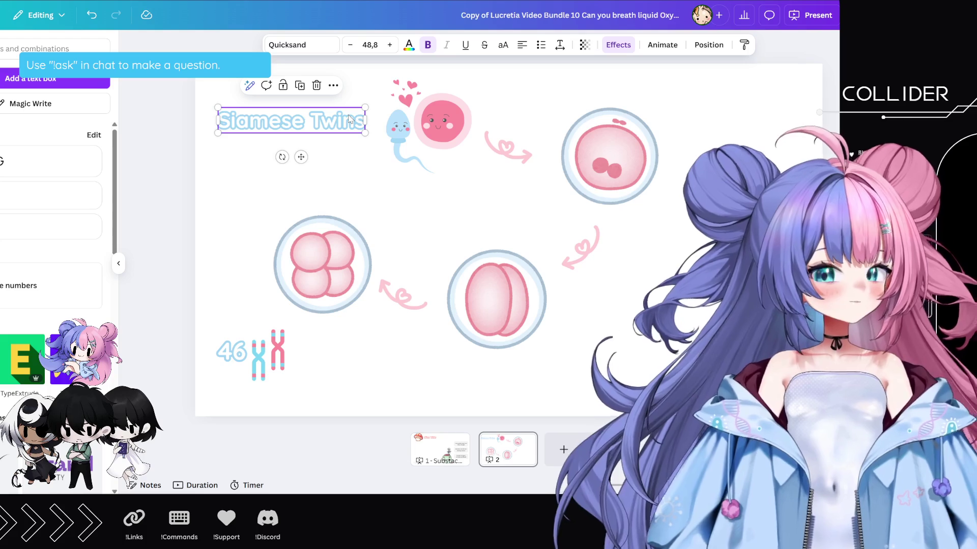
click(647, 218)
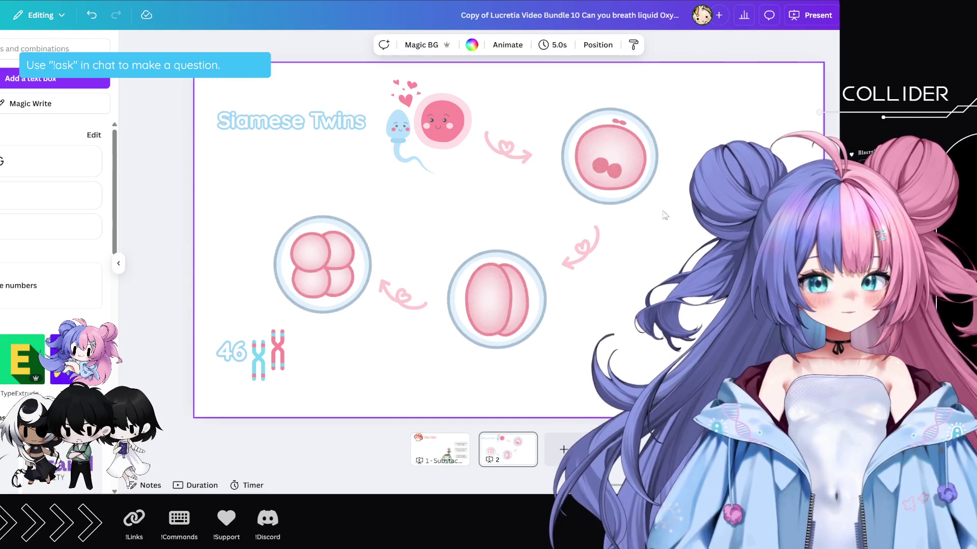
click(318, 123)
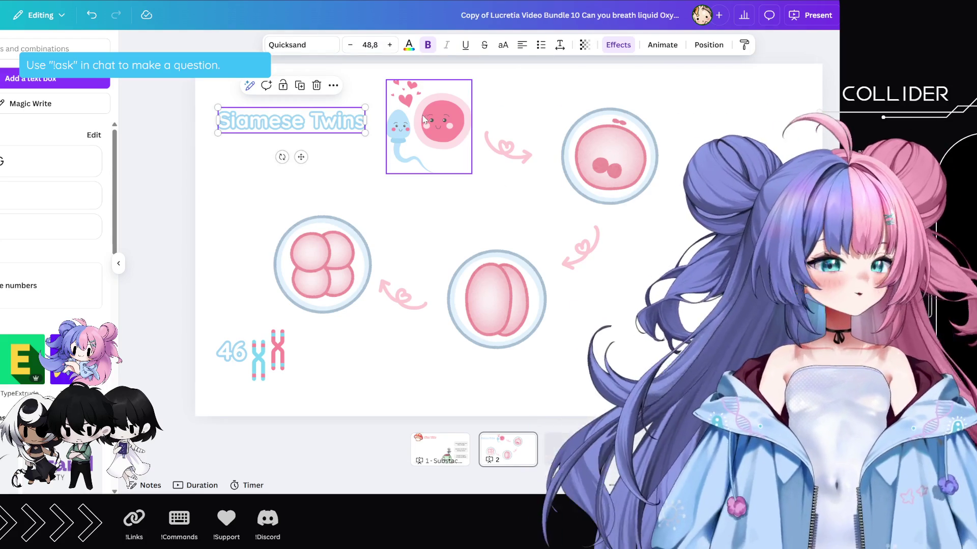
- Retitle it 'Standard Kimochi?', wrap it onto two lines, and add a blank page
double_click(345, 122)
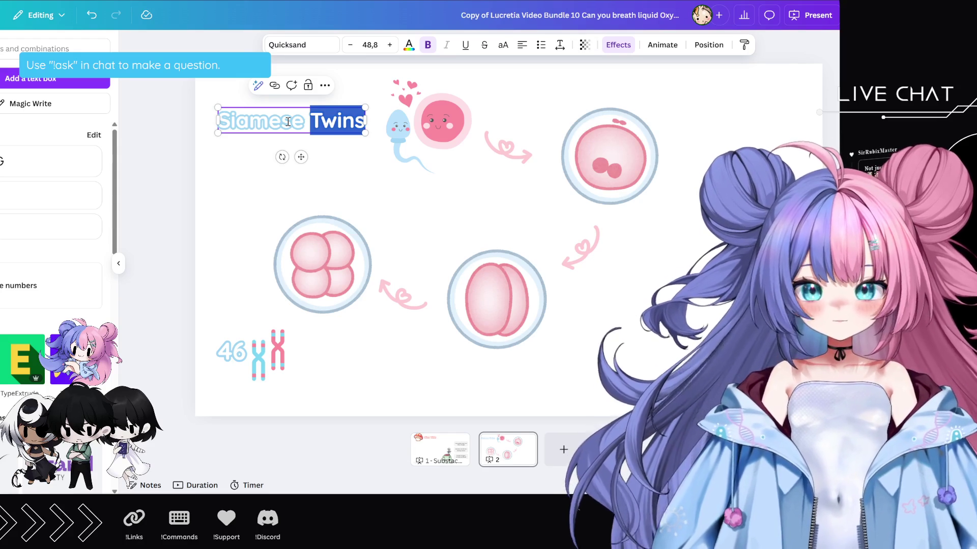
key(BackSpace)
key(BackSpace)
key(BackSpace)
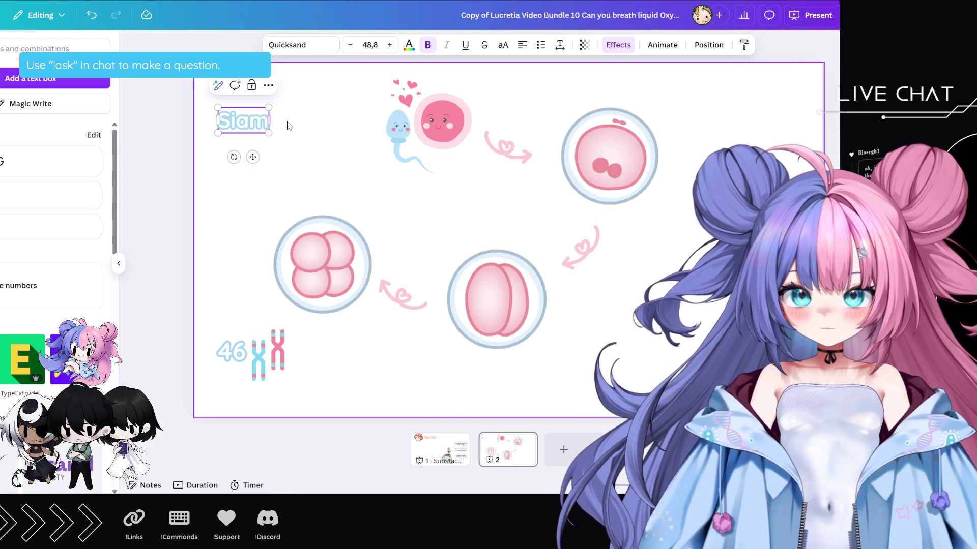
text(andard)
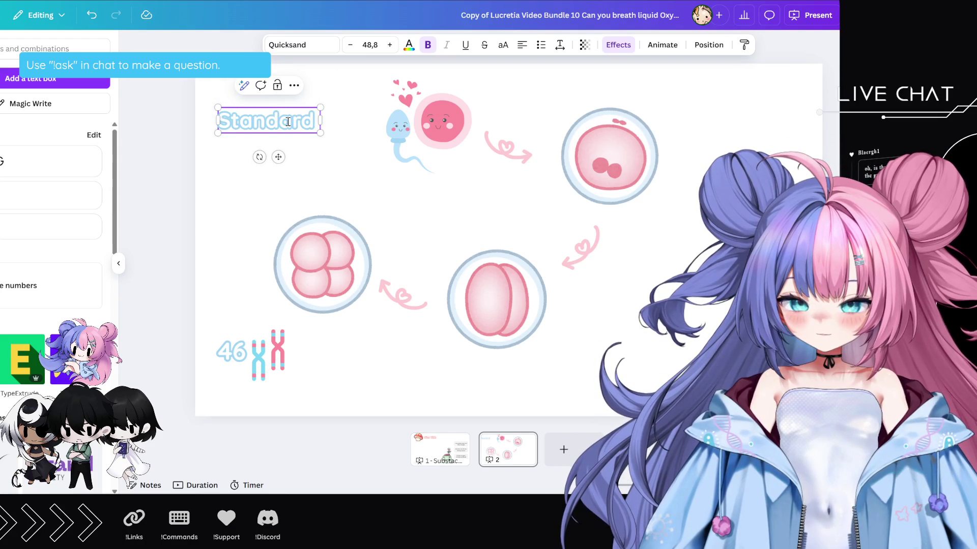
text( Kimochi?)
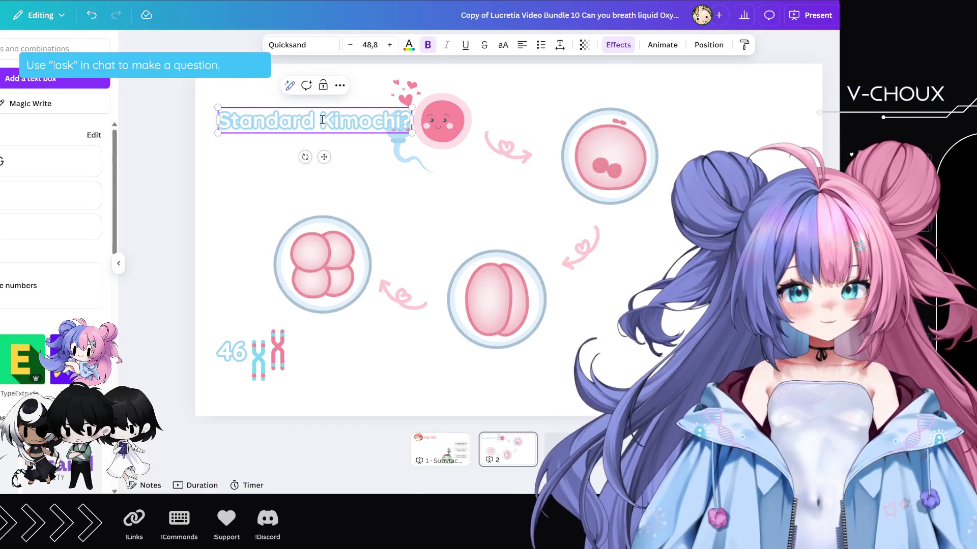
drag(412, 121, 320, 126)
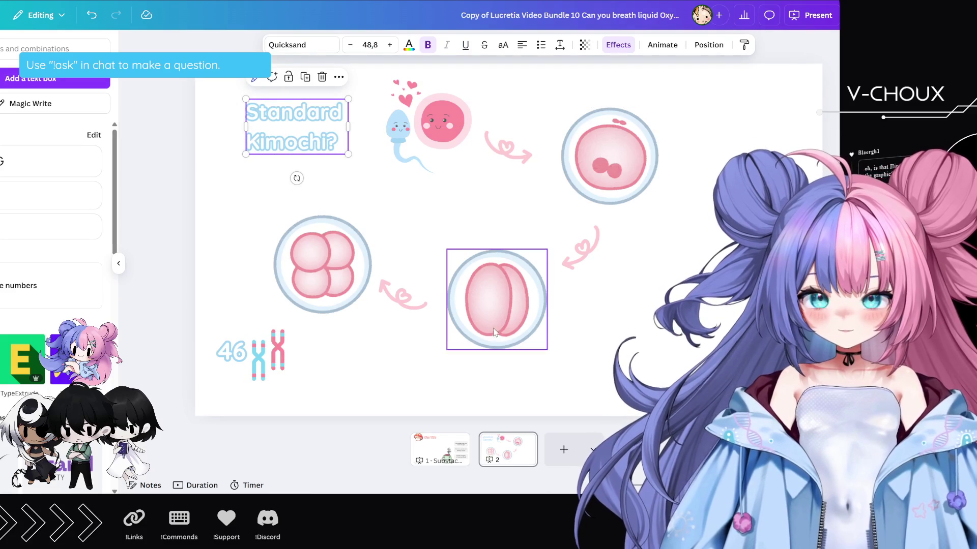
click(724, 244)
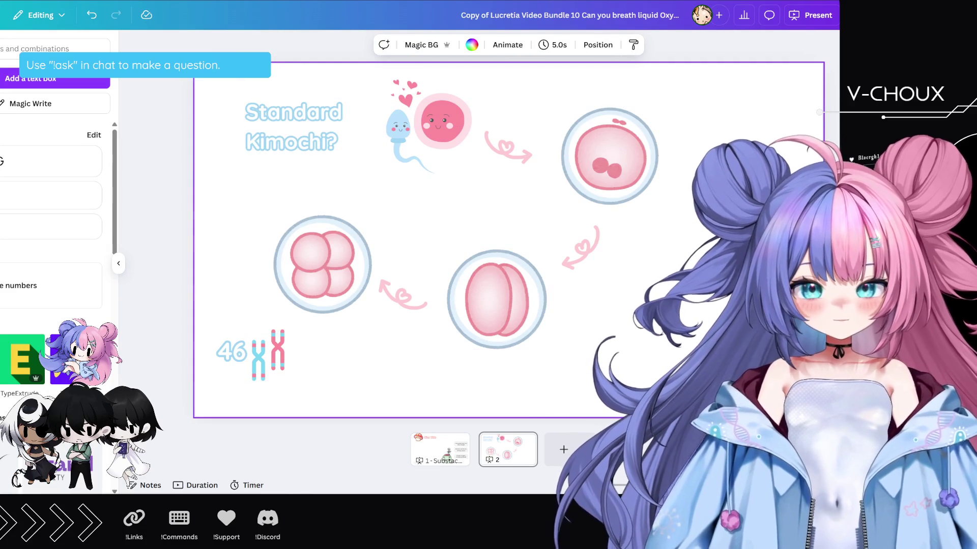
click(564, 450)
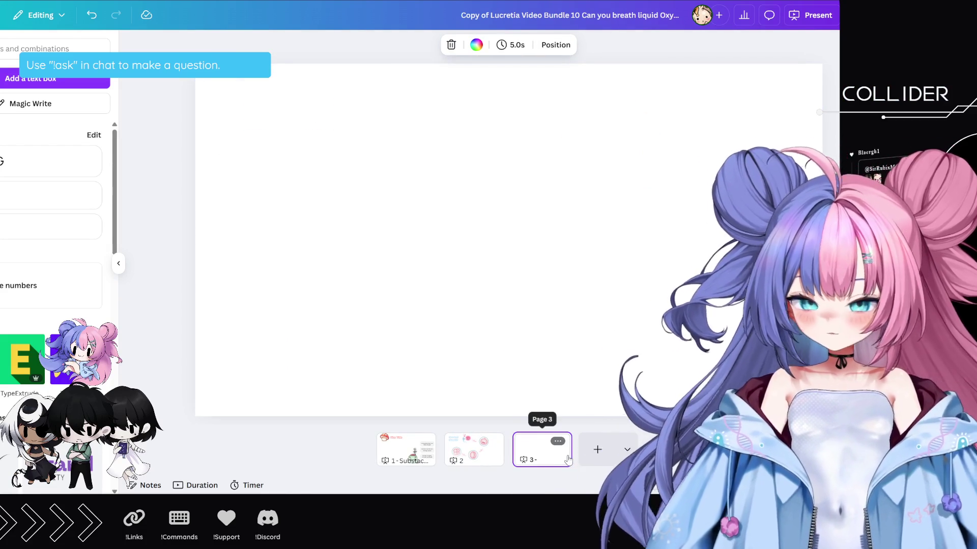
- Undo the blank page and stray paste, then duplicate page 2 as page 3
key(ctrl+z)
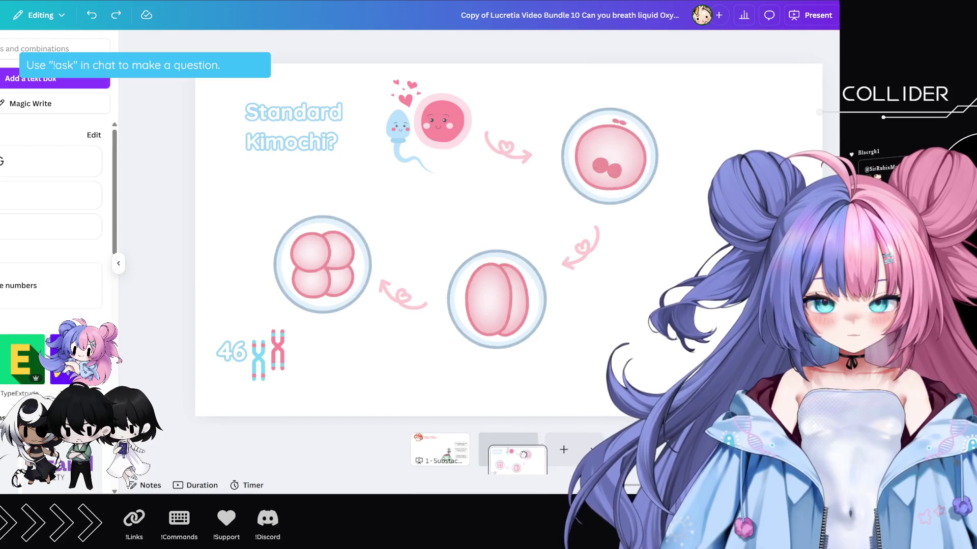
key(ctrl+v)
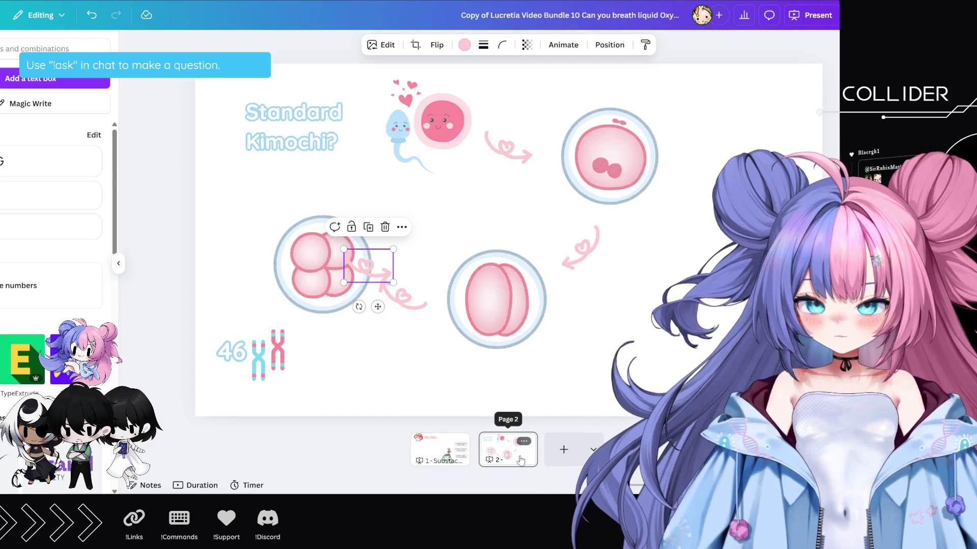
key(ctrl+z)
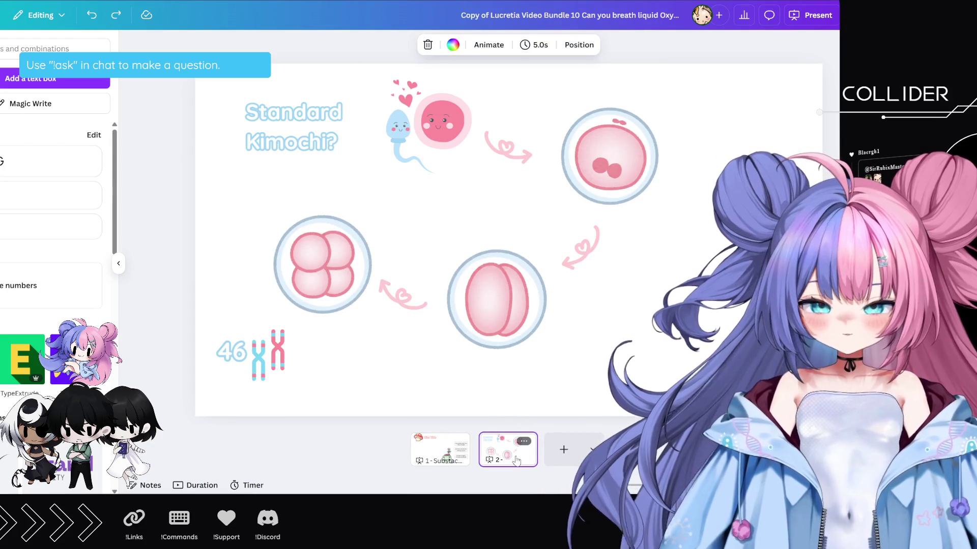
key(ctrl+d)
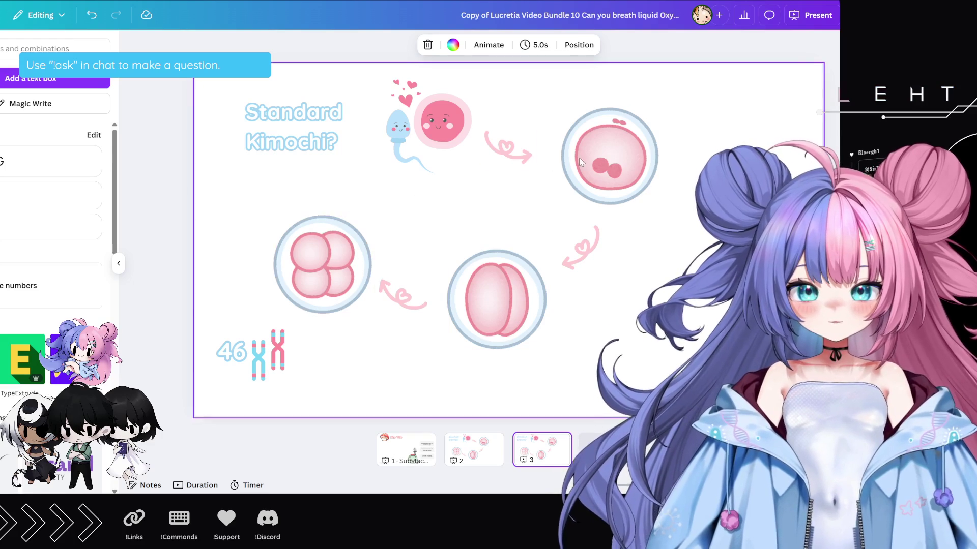
- Shift the whole cycle of eggs and arrows to the right
click(429, 127)
shift+click(509, 147)
shift+click(610, 157)
shift+click(580, 245)
shift+click(475, 314)
shift+click(402, 295)
shift+click(323, 264)
drag(523, 244, 663, 245)
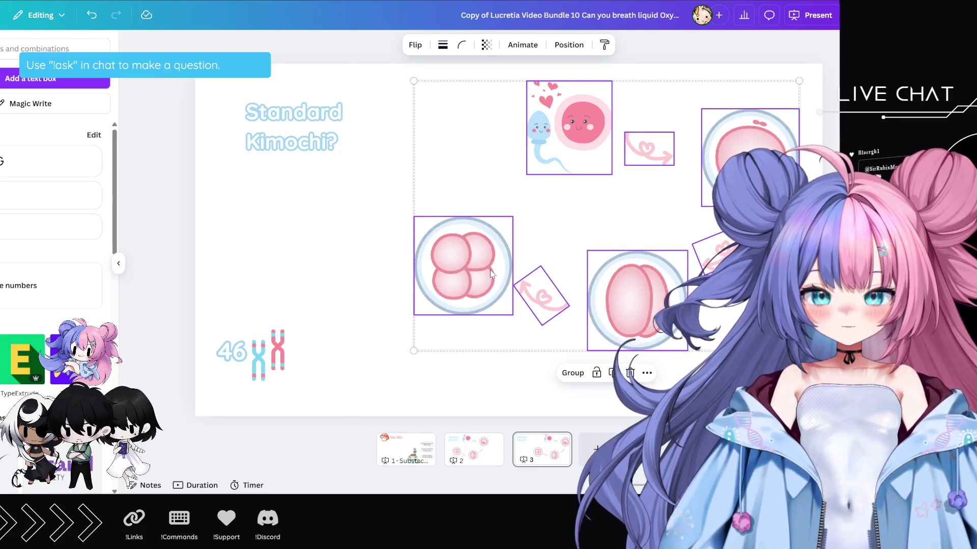
- Paste two four-cell embryo copies at left, shrinking the upper one beside the lower
click(371, 266)
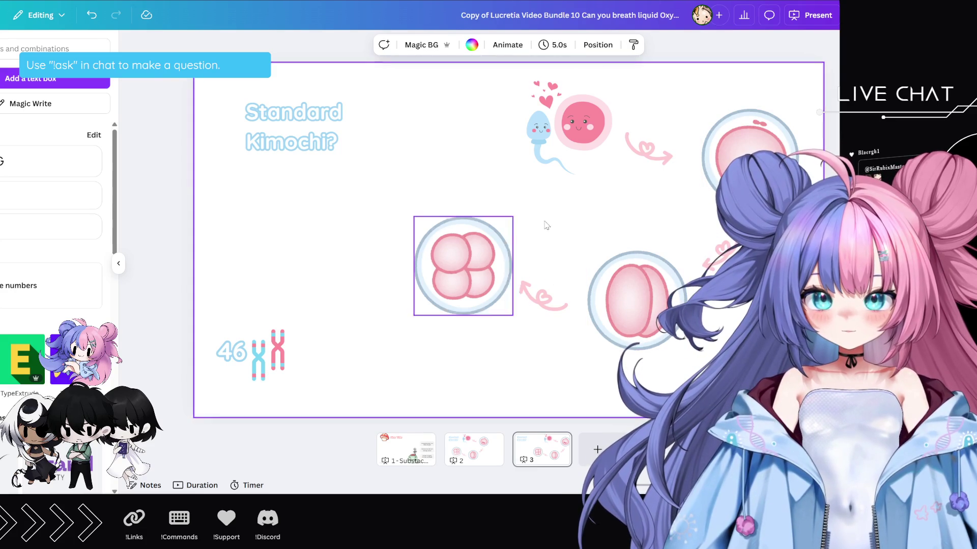
click(710, 186)
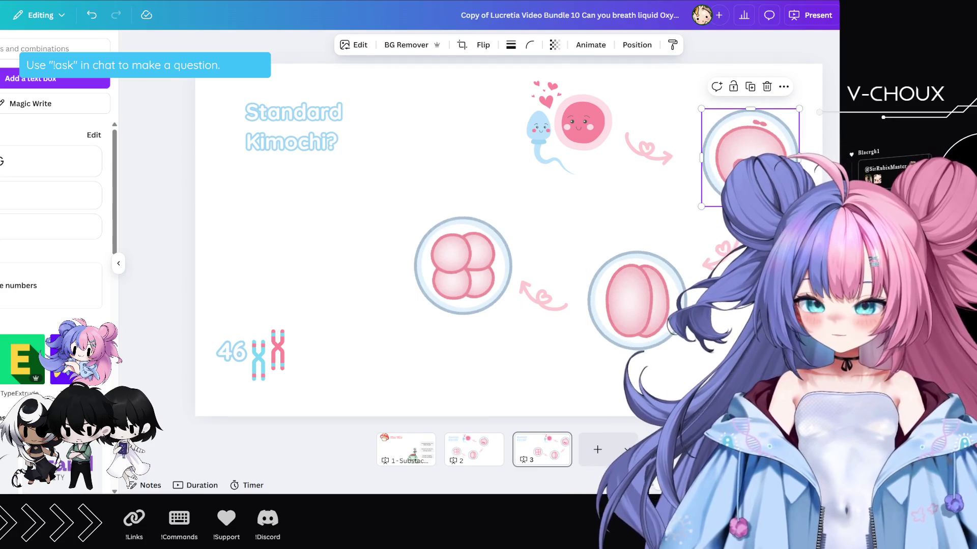
click(449, 260)
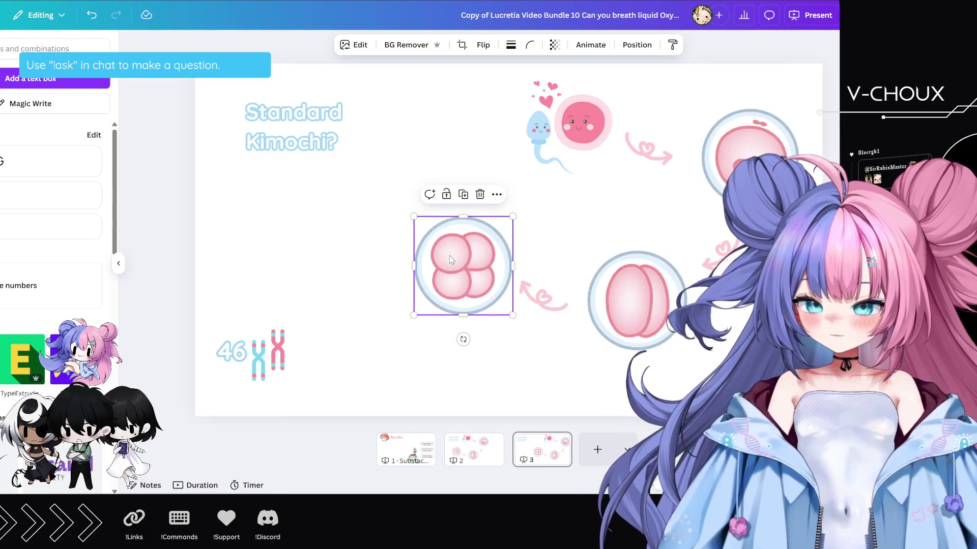
click(263, 274)
key(ctrl+v)
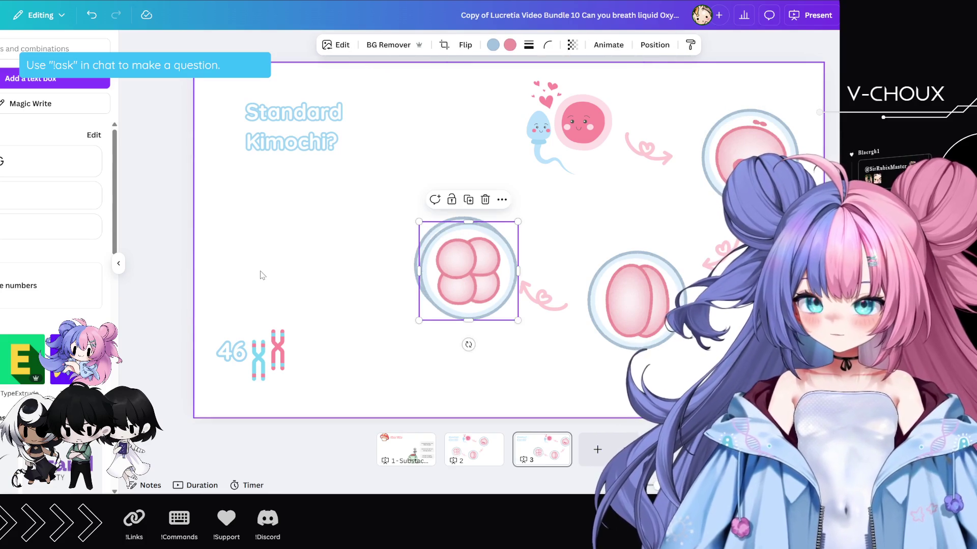
drag(500, 294, 345, 283)
key(ctrl+v)
mouse_move(460, 267)
mouse_down()
mouse_move(408, 193)
mouse_move(338, 245)
mouse_up()
click(329, 244)
click(432, 200)
drag(463, 141, 436, 161)
mouse_move(400, 188)
mouse_down()
mouse_move(364, 205)
mouse_move(362, 197)
mouse_move(342, 202)
mouse_up()
- Duplicate the pink heart arrow and place it between the centre egg and left embryos
click(535, 305)
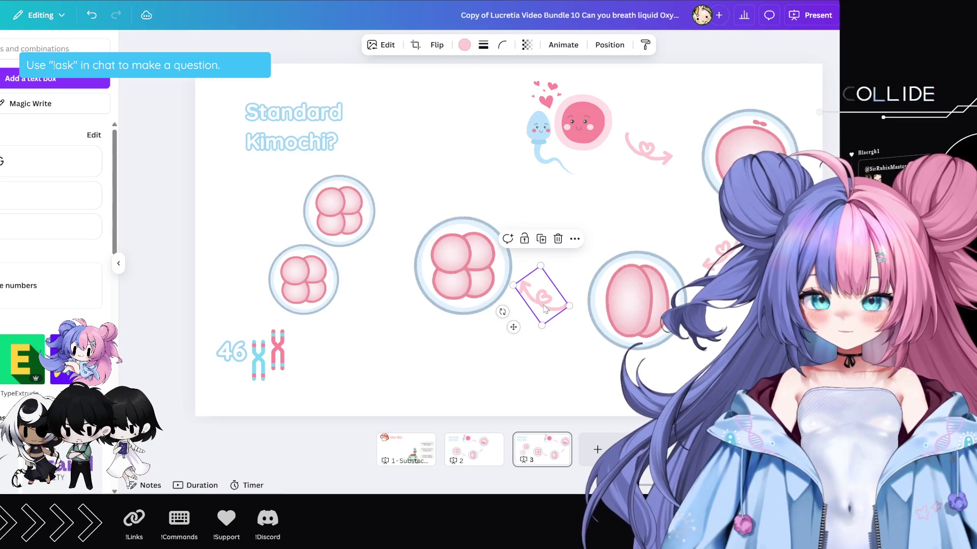
key(ctrl+d)
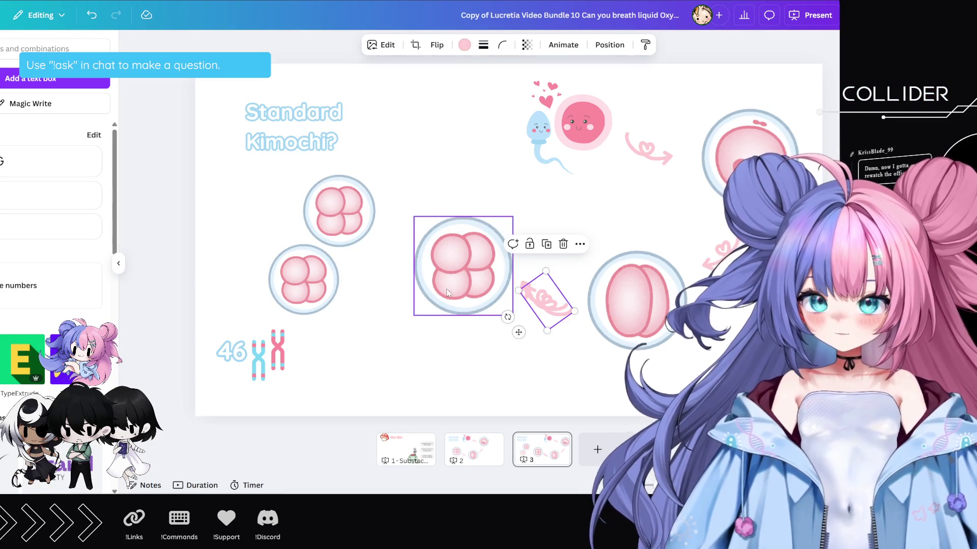
mouse_move(543, 302)
mouse_down()
mouse_move(381, 266)
mouse_move(349, 292)
mouse_move(356, 297)
mouse_move(376, 269)
mouse_up()
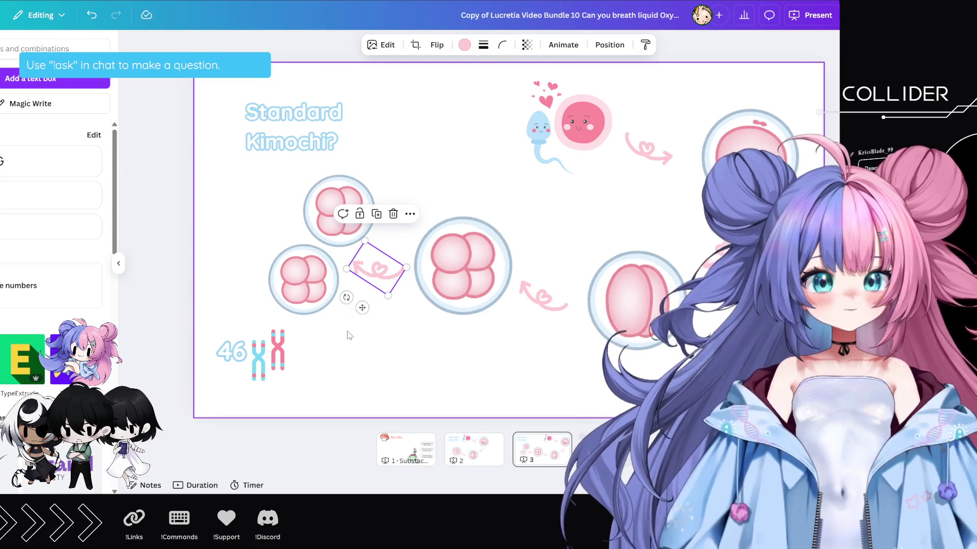
click(299, 114)
click(299, 114)
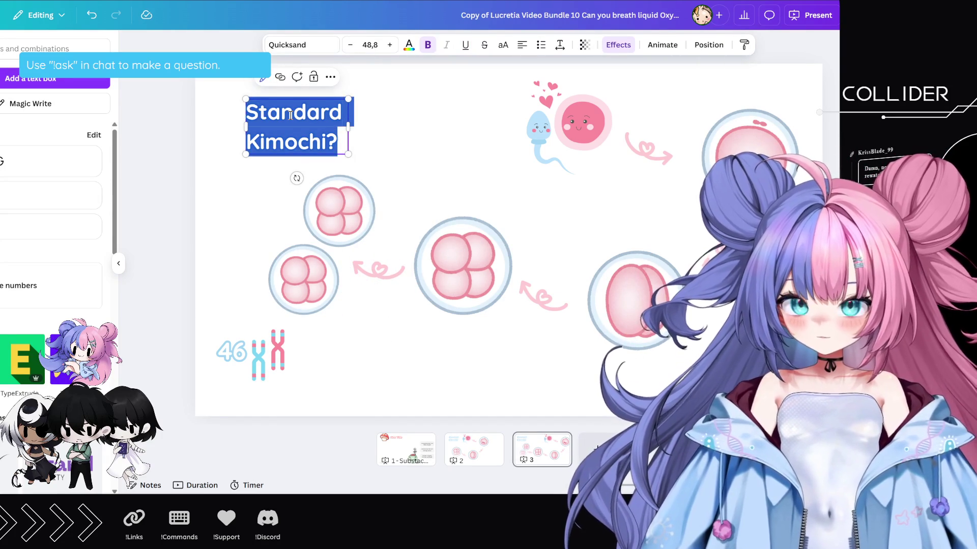
- Retitle the page 'Abnormal division', wrapped onto two lines
key(BackSpace)
text(Abnormal)
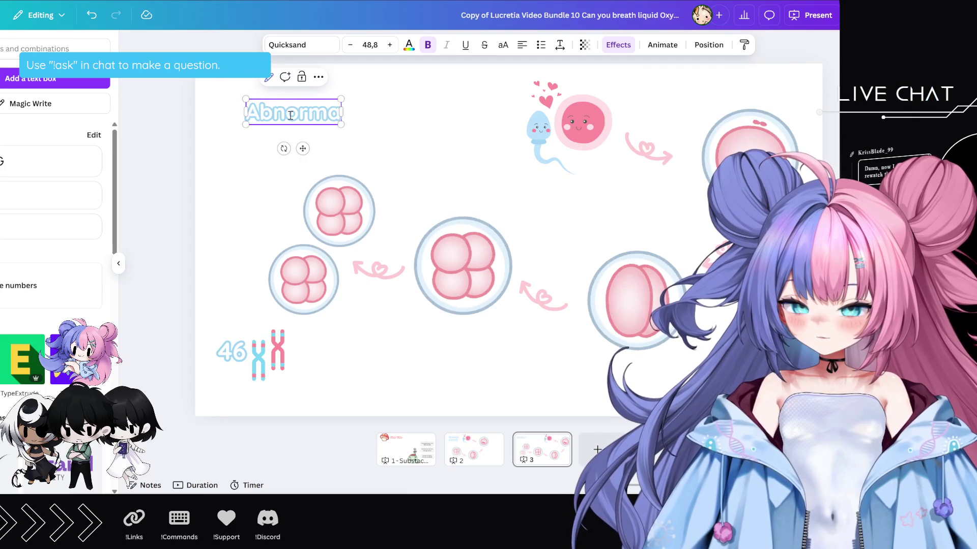
text( division)
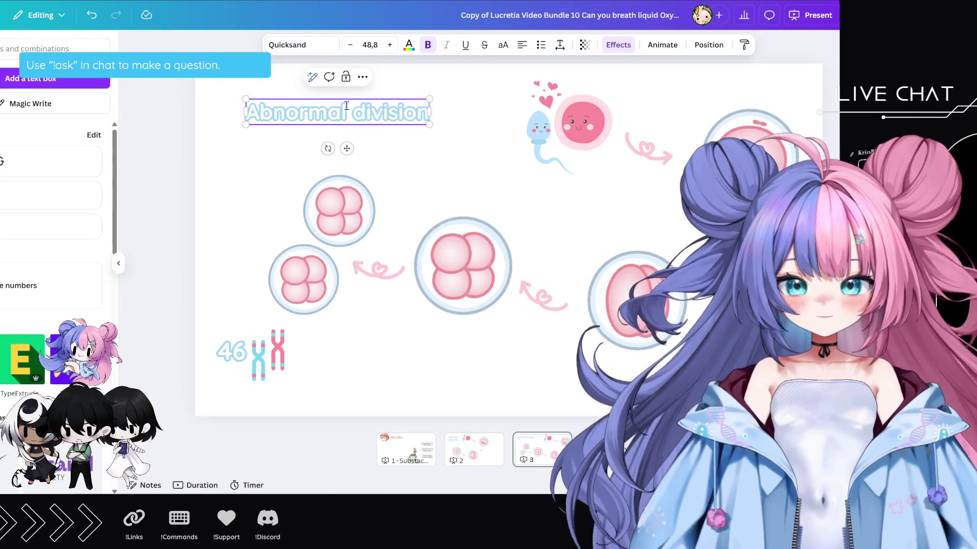
drag(430, 112, 347, 112)
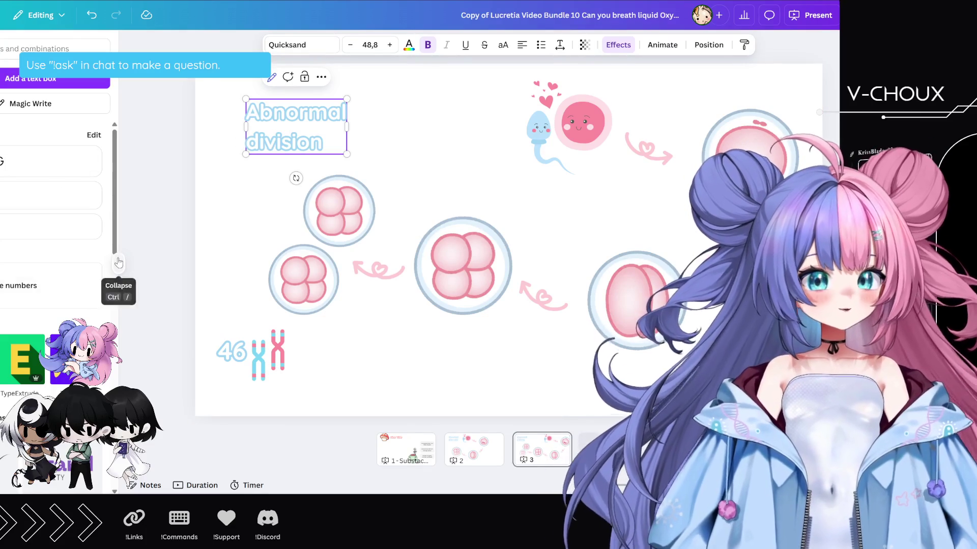
- Hide the side panel and duplicate page 3 as page 4
click(119, 263)
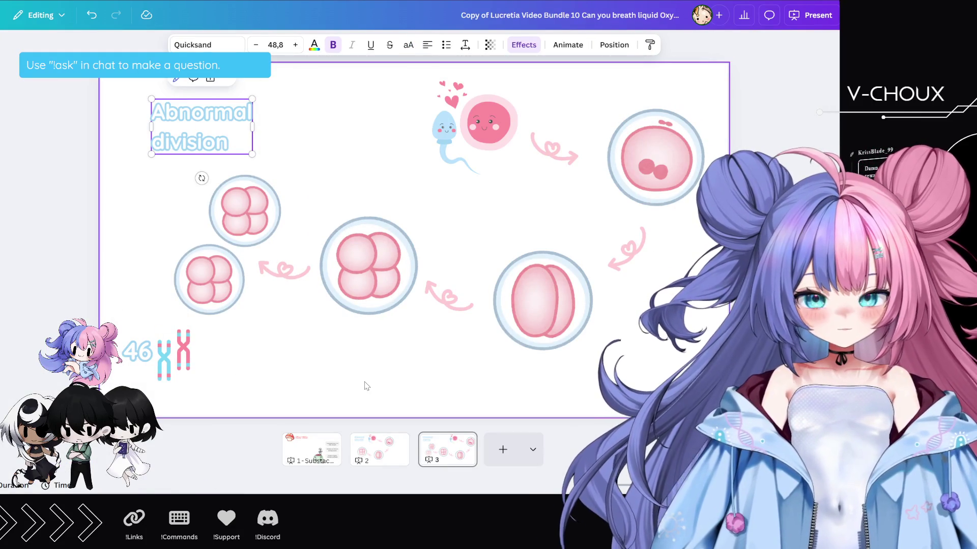
click(444, 449)
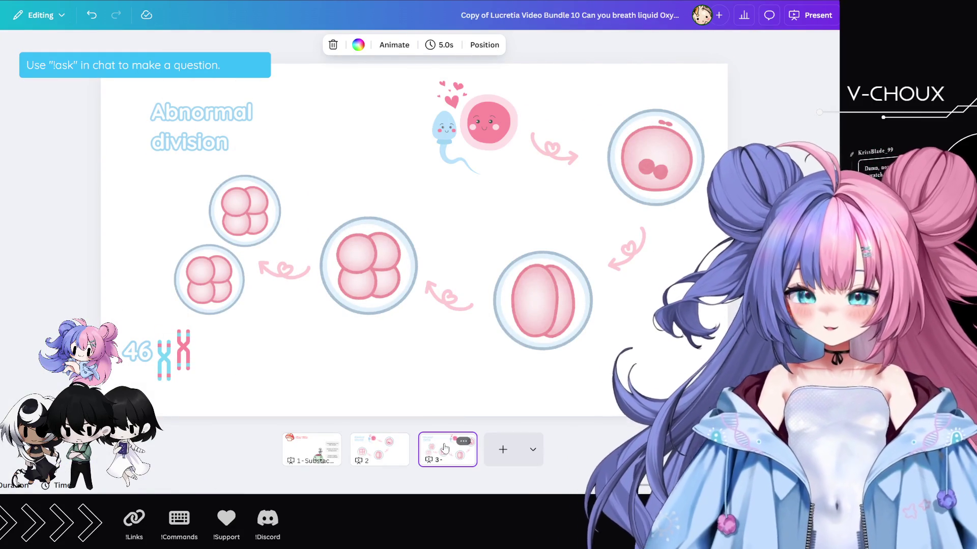
key(ctrl+d)
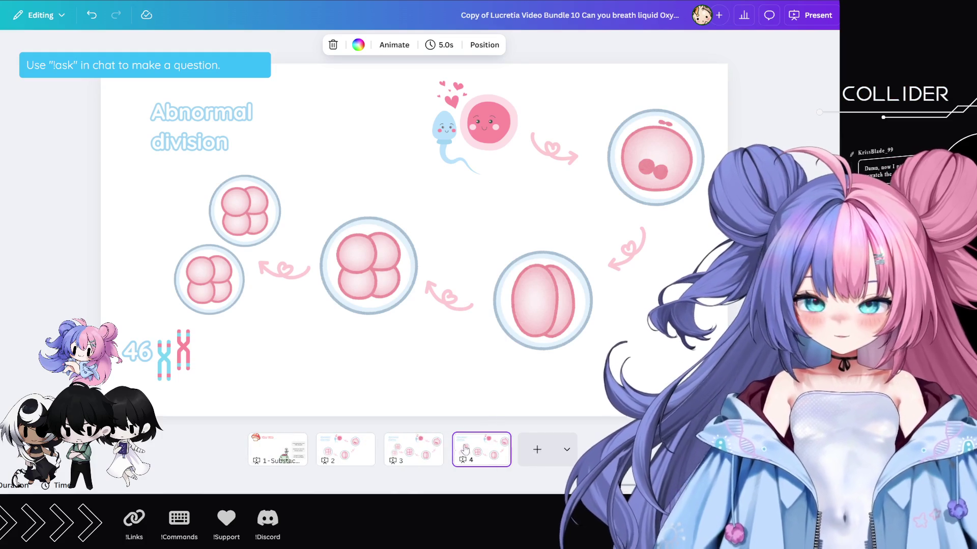
- Change the title from 'Abnormal division' to 'Almost division'
click(225, 111)
double_click(226, 111)
text(Smese)
key(BackSpace)
key(BackSpace)
key(BackSpace)
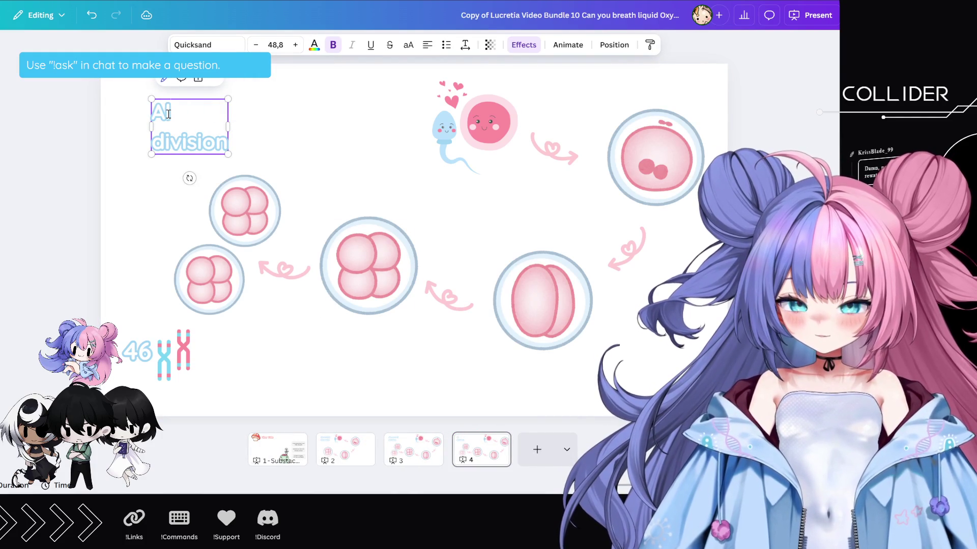
text(most)
- Move the upper four-cell embryo down so it overlaps the lower cell
click(257, 211)
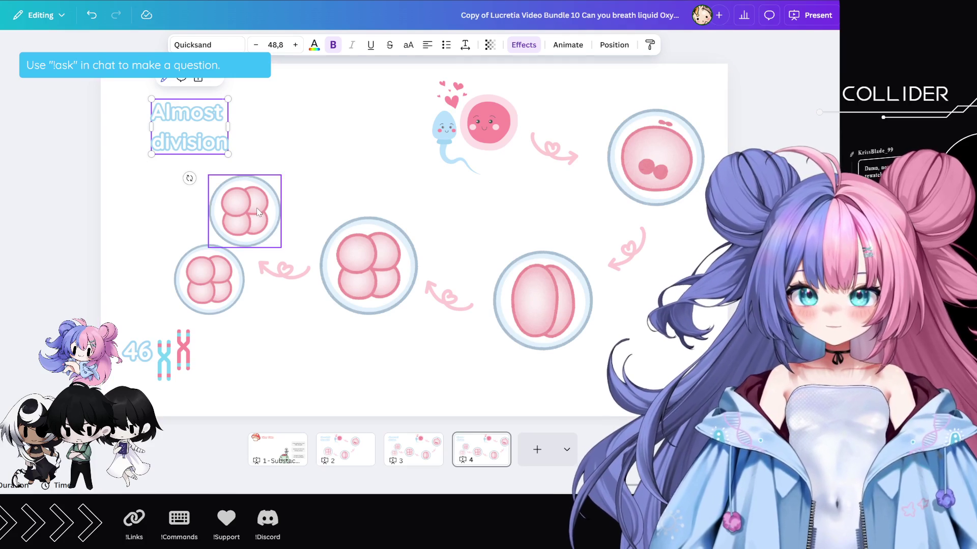
drag(257, 211, 244, 226)
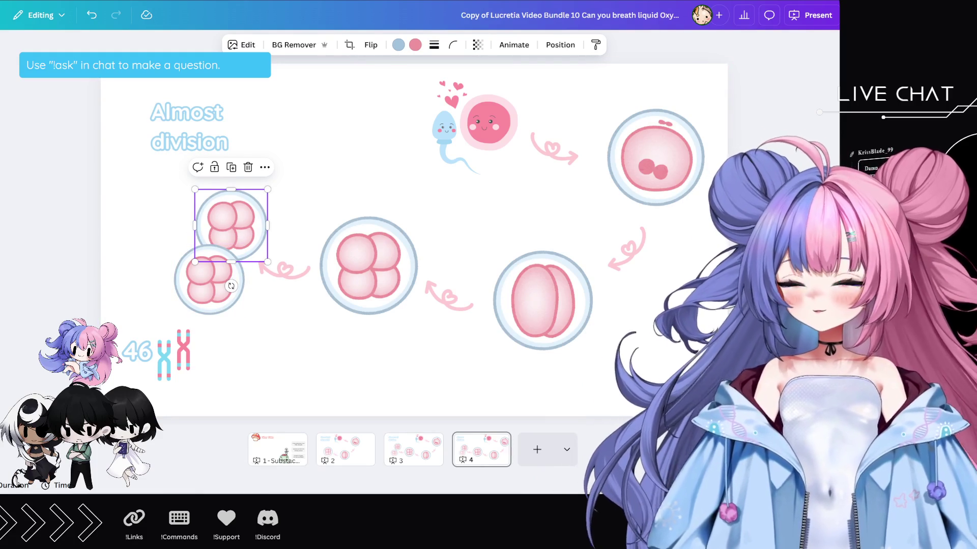
click(10, 213)
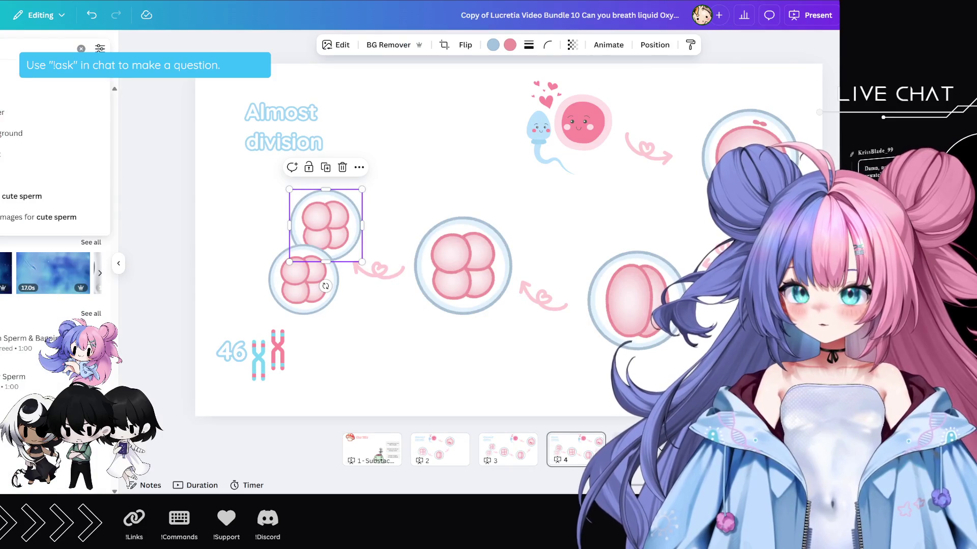
- Search the graphics for 'tape cute'
click(9, 74)
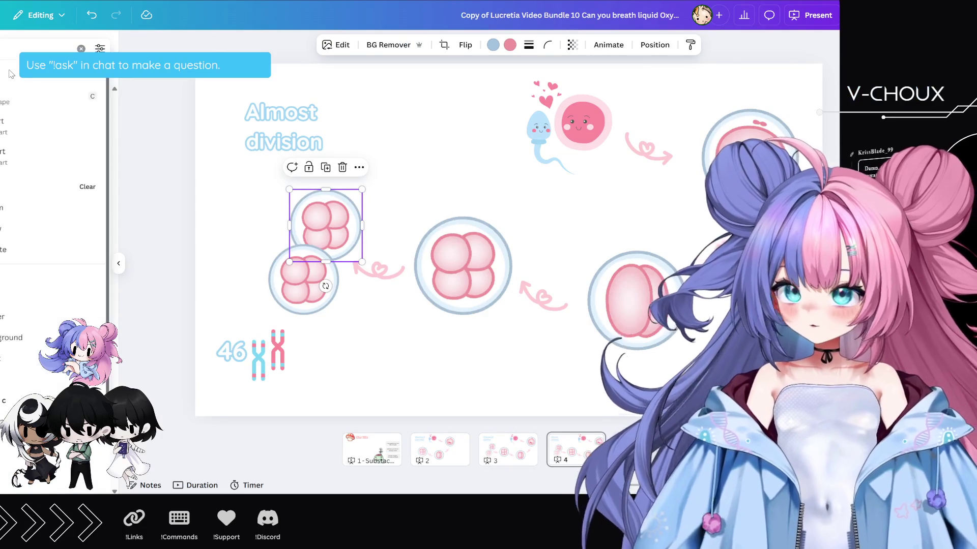
click(10, 74)
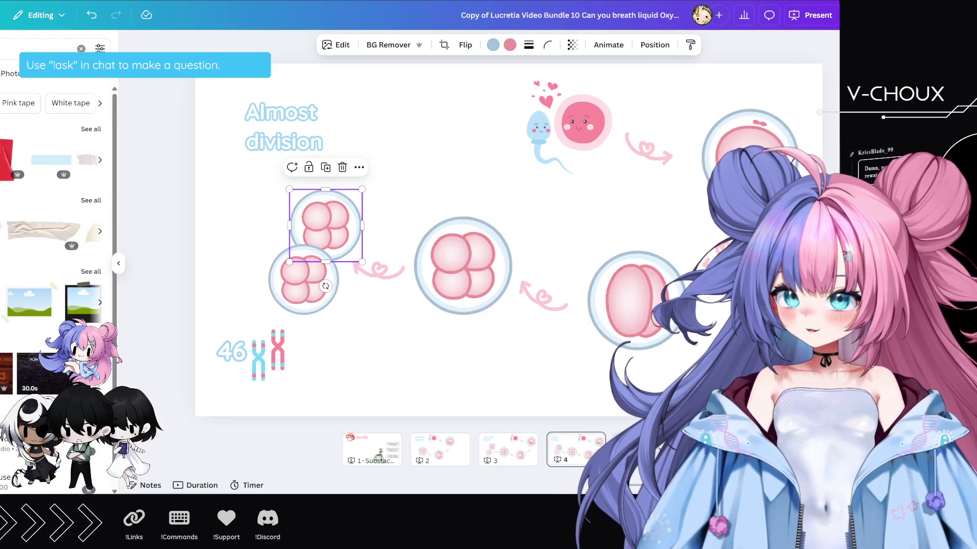
click(10, 75)
text(cute)
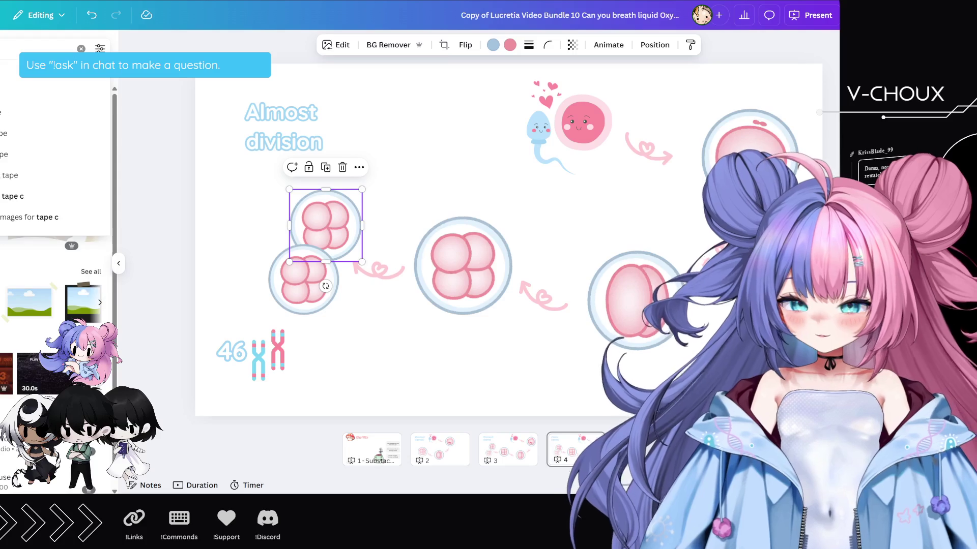
key(Return)
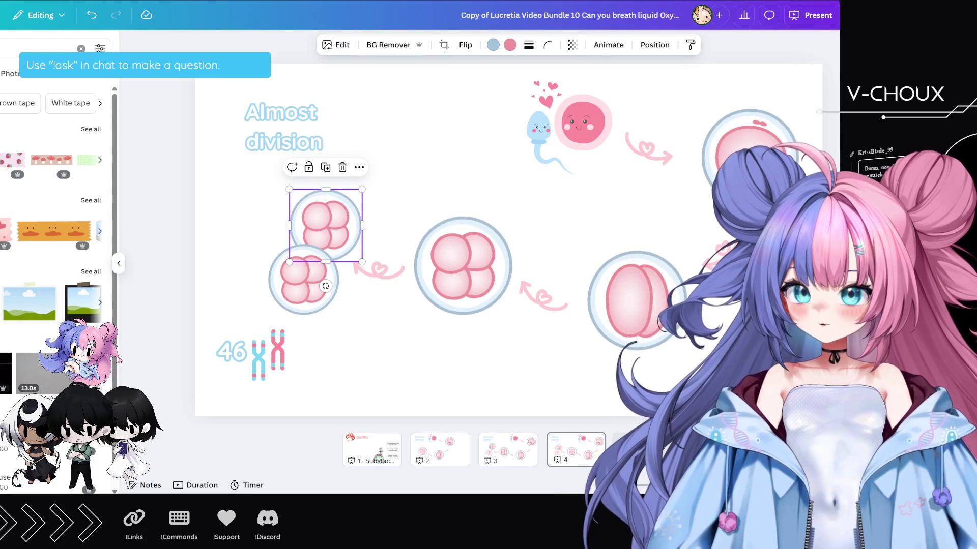
- Add the strawberry tape, shrink it, rotate it about 45° and set it across the cells
click(6, 162)
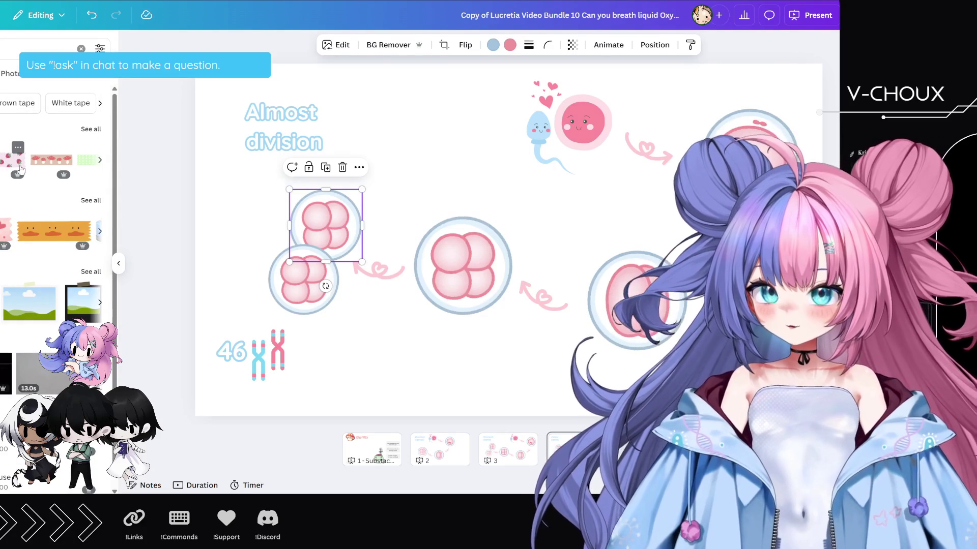
mouse_move(634, 183)
mouse_down()
mouse_move(534, 207)
mouse_move(472, 256)
mouse_up()
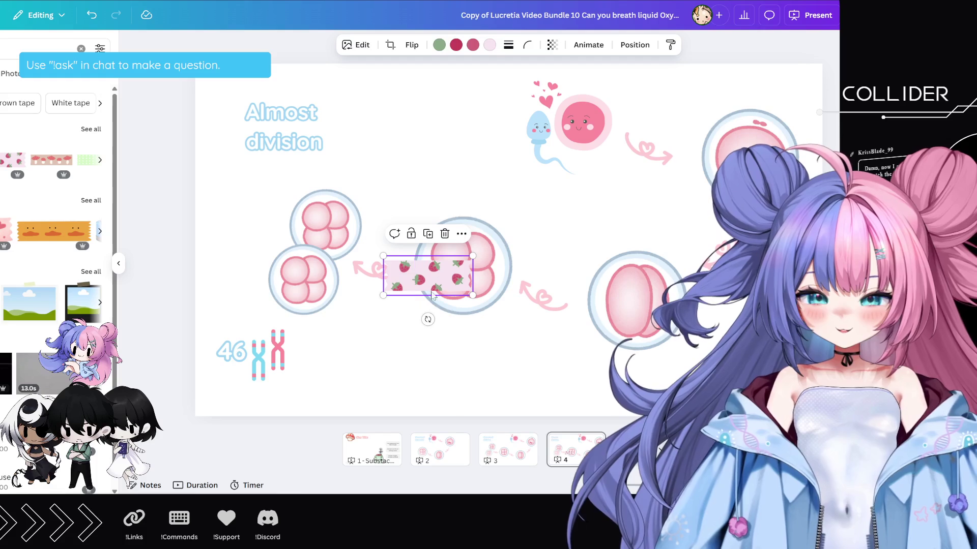
drag(427, 319, 472, 323)
drag(440, 284, 359, 265)
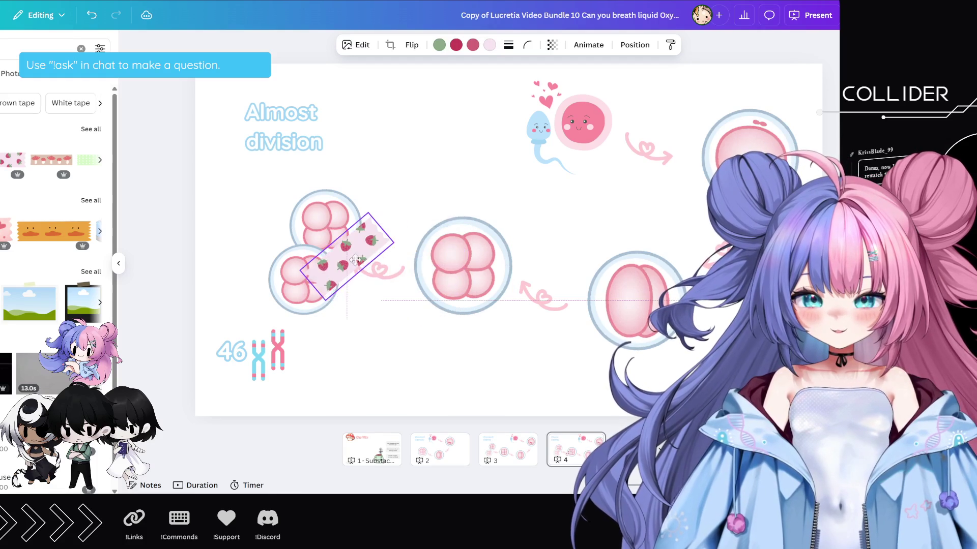
mouse_move(367, 214)
mouse_down()
mouse_move(346, 257)
mouse_move(338, 248)
mouse_up()
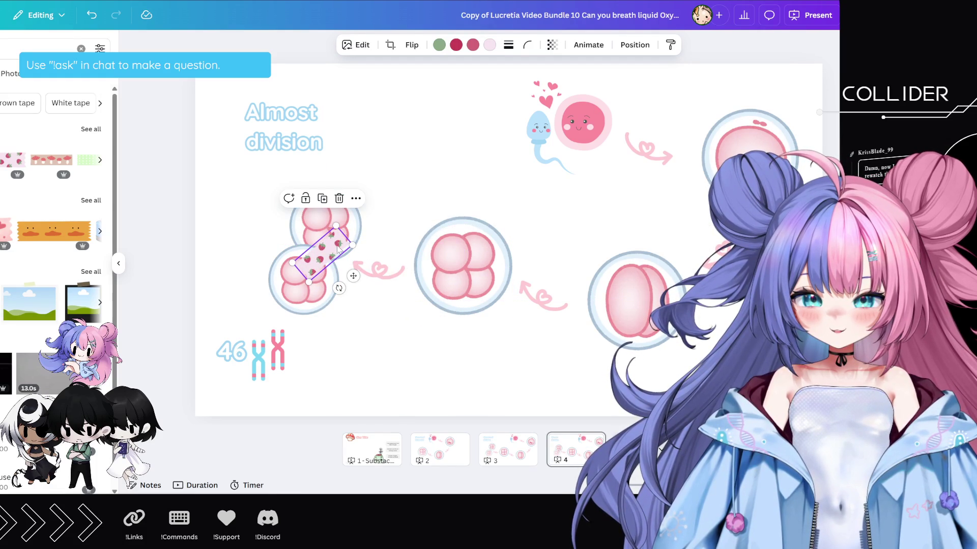
- Recolour the strawberry tape light blue, review it, then delete it
click(490, 45)
click(19, 238)
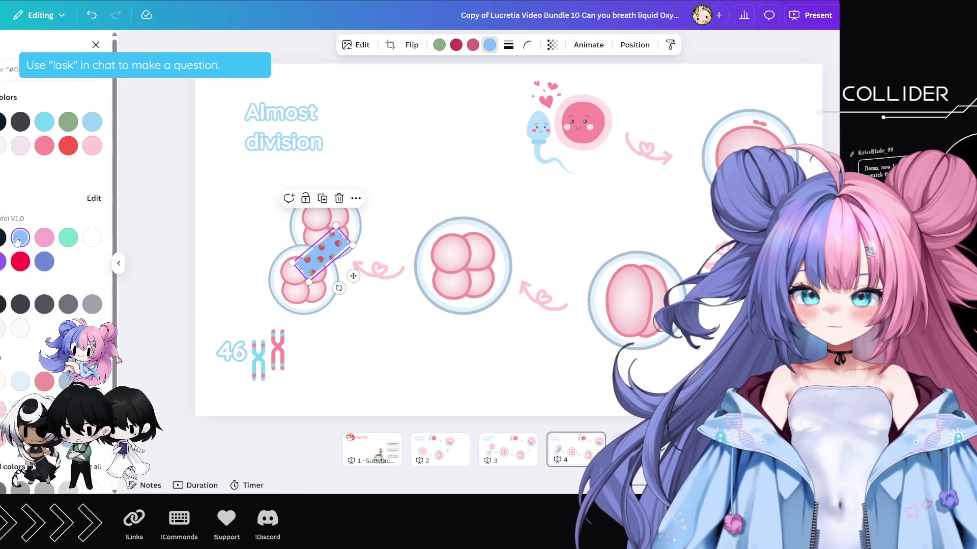
click(461, 265)
click(404, 174)
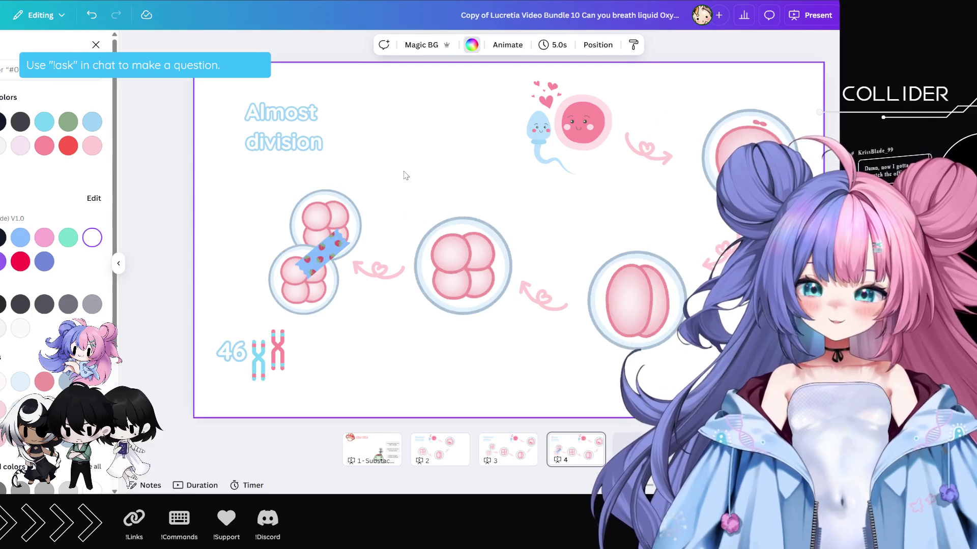
click(330, 237)
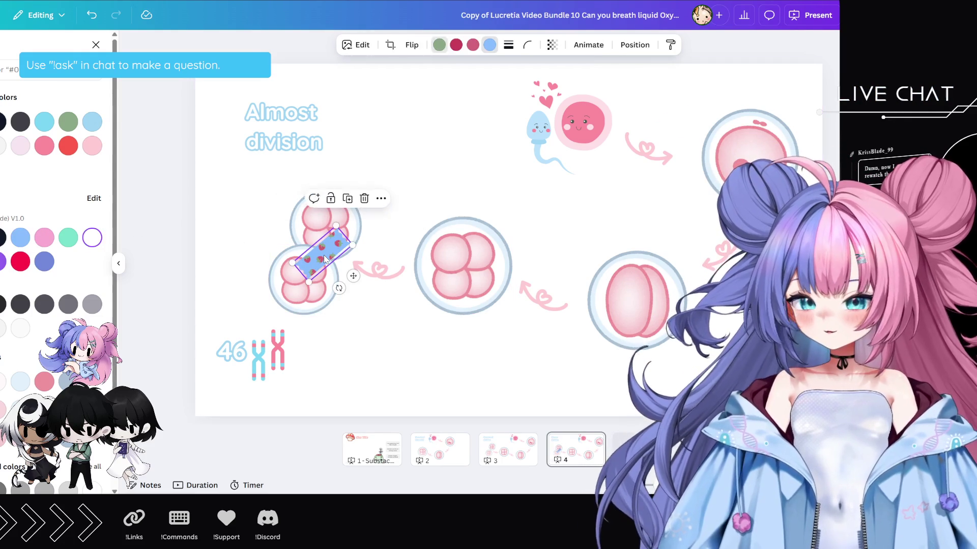
click(339, 198)
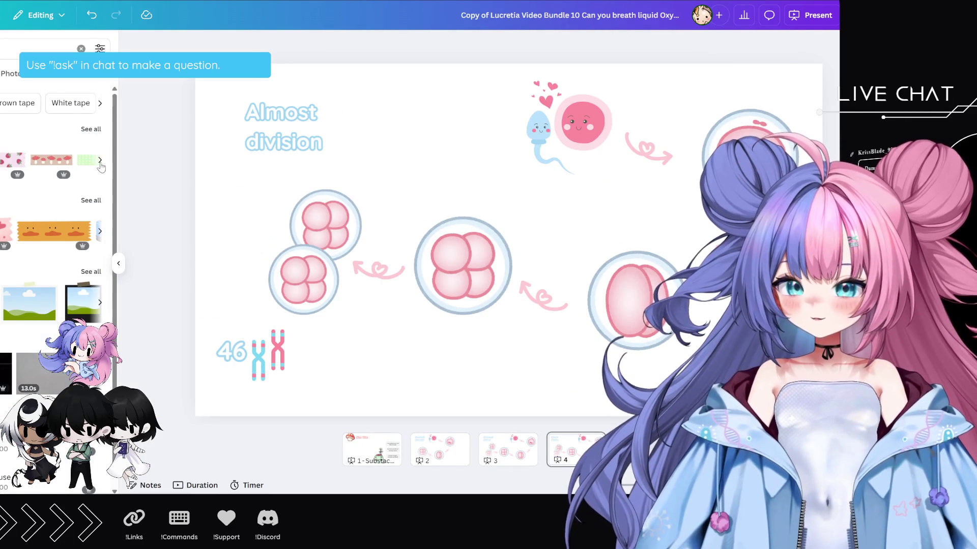
- Add the green polka-dot tape, shrink it, rotate to about -44° over the cells, and recolour it blue
click(98, 162)
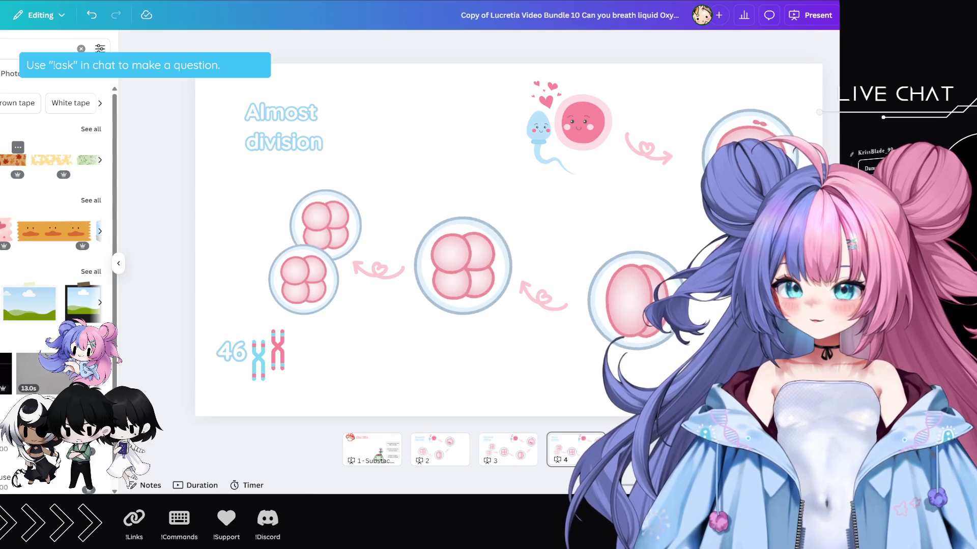
click(89, 159)
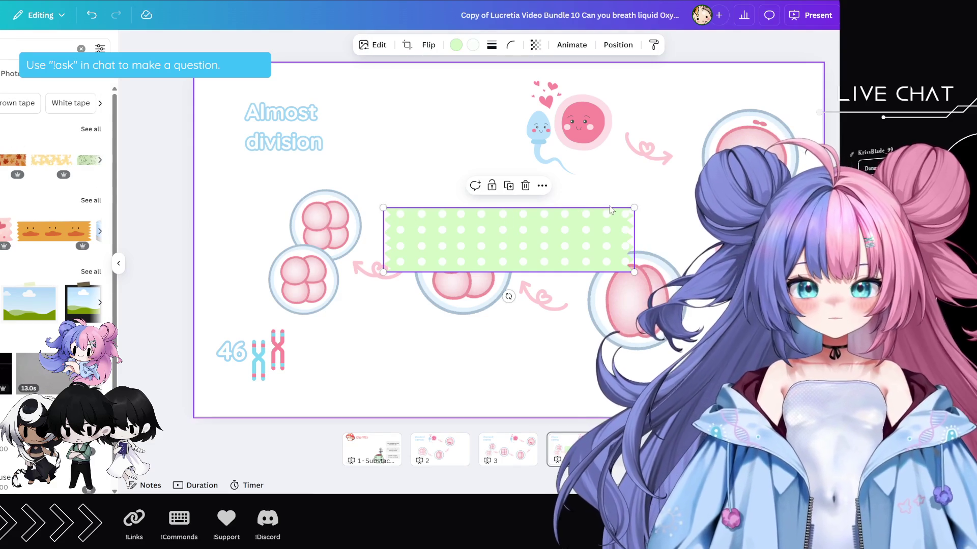
mouse_move(634, 208)
mouse_down()
mouse_move(523, 227)
mouse_move(468, 250)
mouse_up()
mouse_move(416, 296)
mouse_down()
mouse_move(440, 274)
mouse_move(318, 269)
mouse_move(355, 238)
mouse_move(335, 246)
mouse_up()
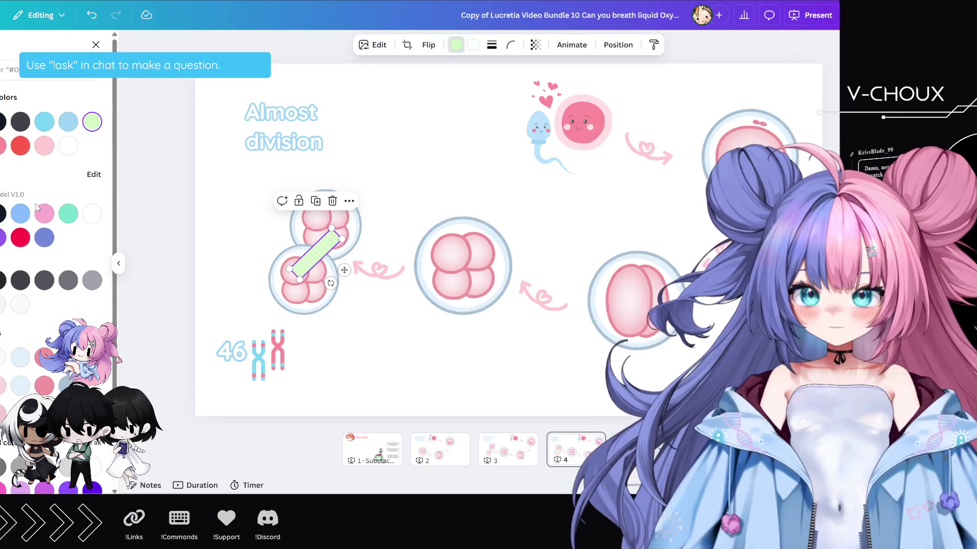
click(19, 214)
click(415, 174)
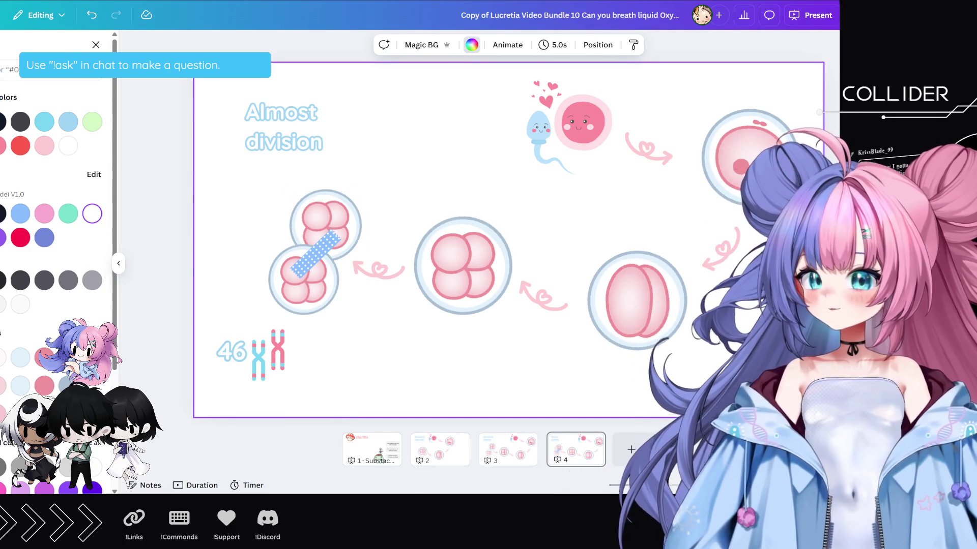
key(alt+Tab)
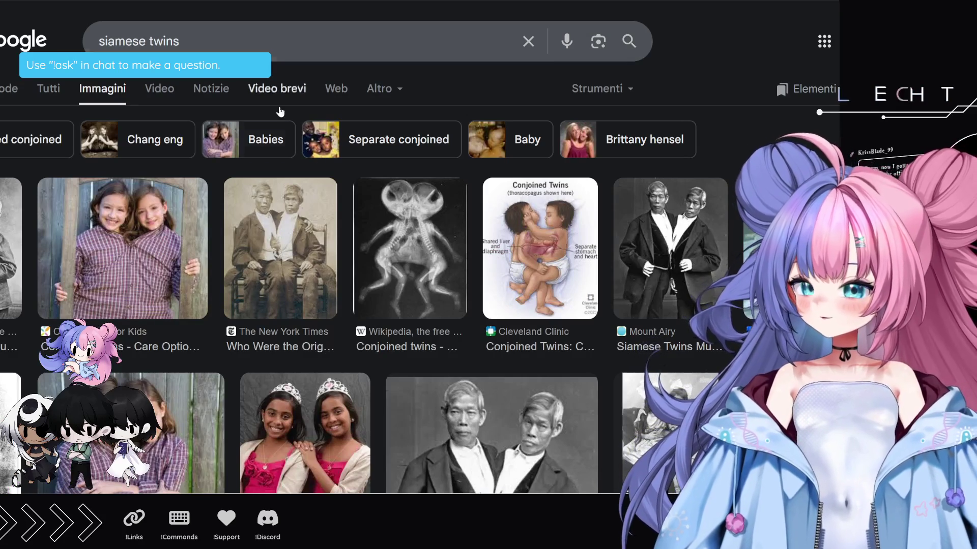
- Browse the siamese twins images, preview the Wikipedia X-ray, then open a new tab
scroll(537, 325, down, 1)
scroll(538, 324, down, 1)
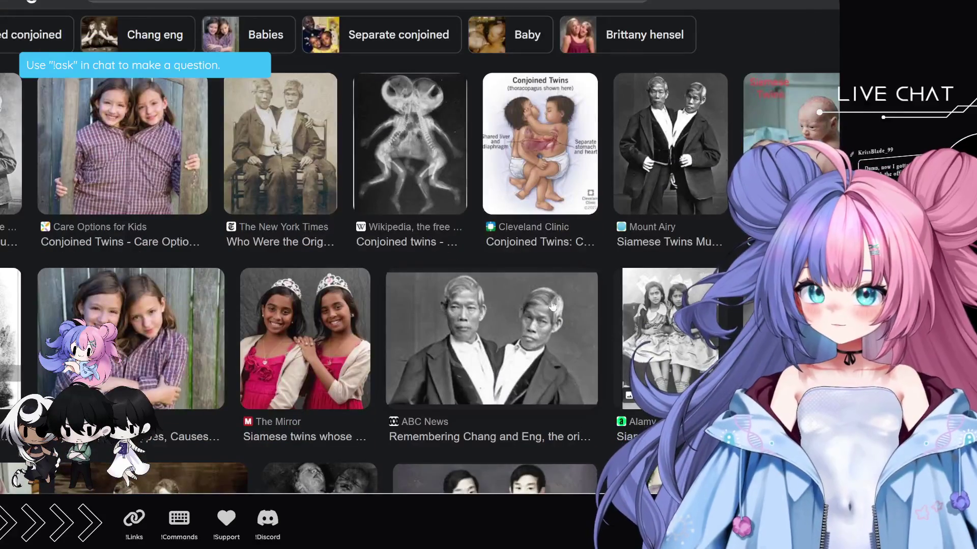
scroll(563, 281, up, 1)
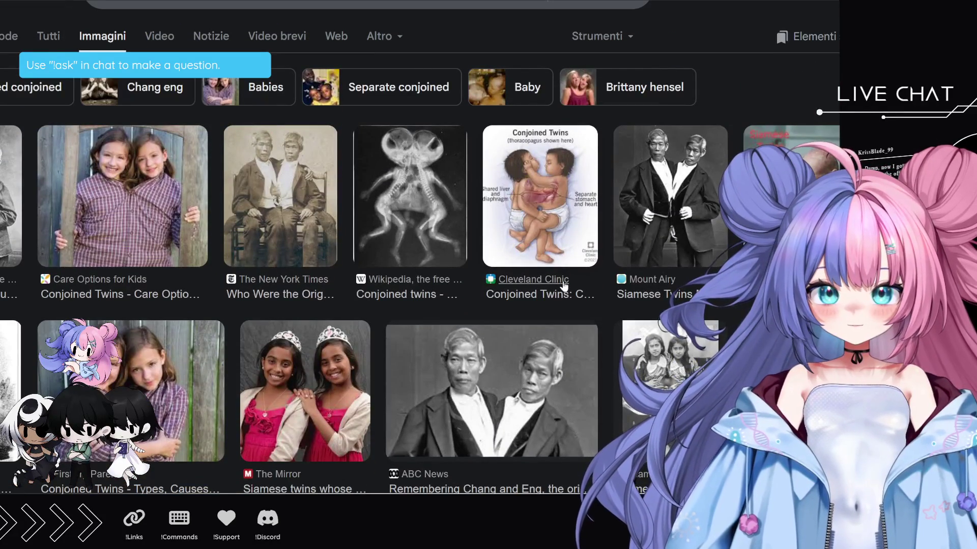
scroll(564, 287, down, 4)
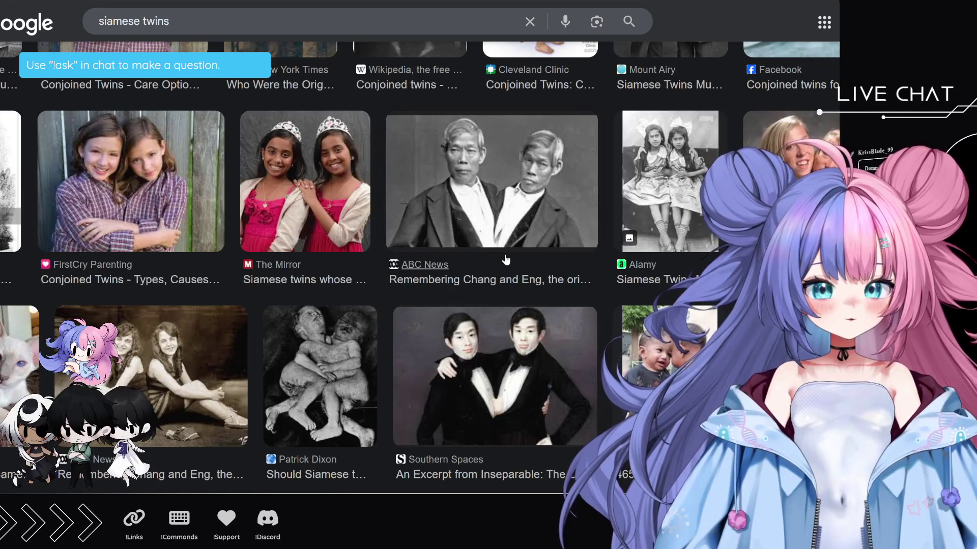
scroll(432, 280, up, 5)
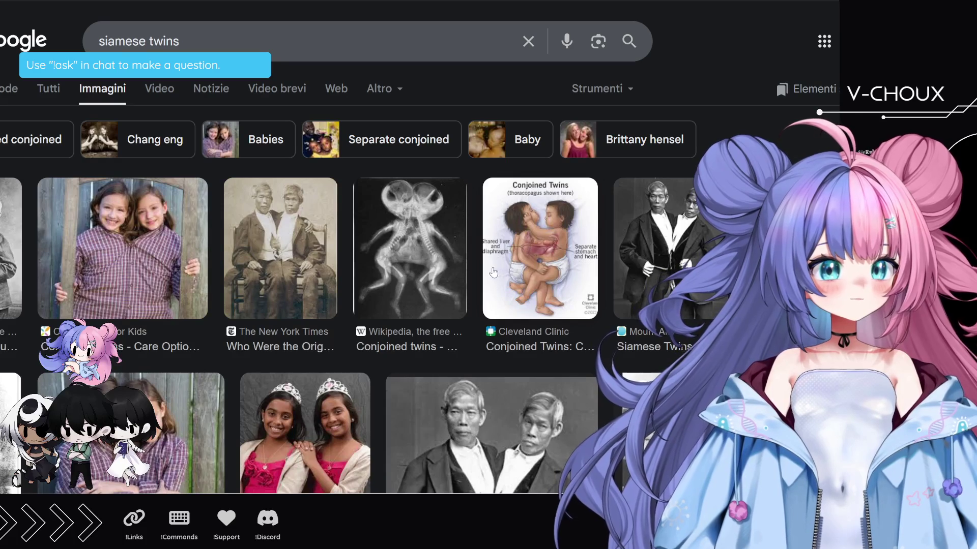
scroll(401, 305, down, 1)
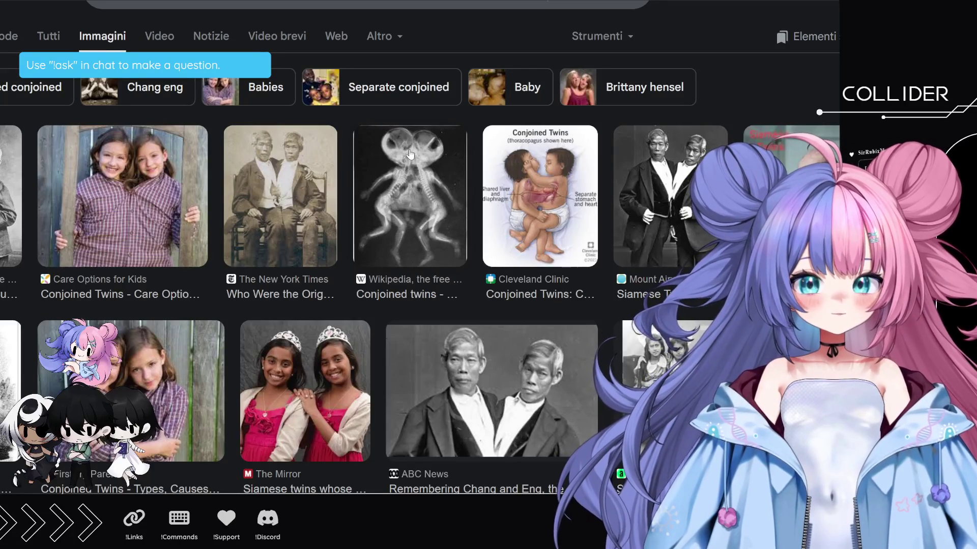
click(423, 199)
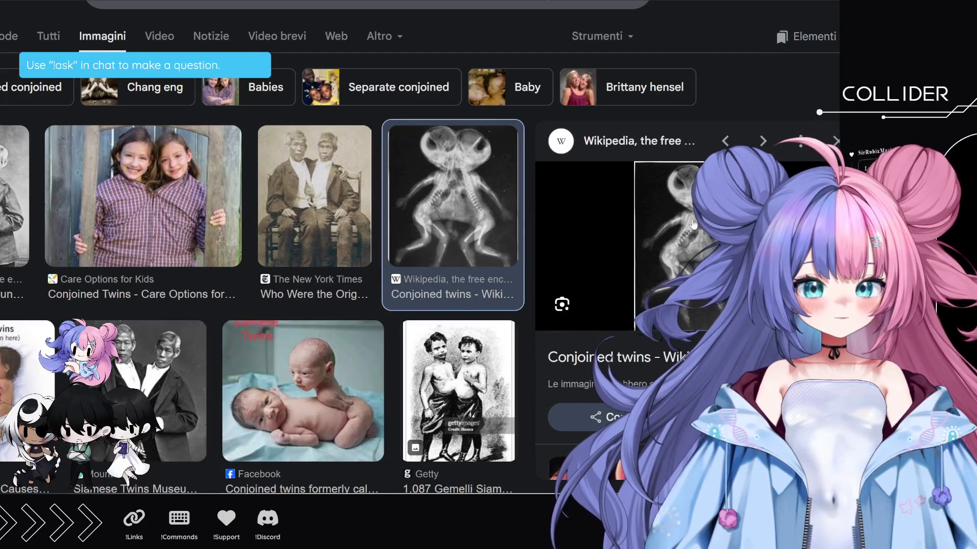
scroll(380, 228, down, 10)
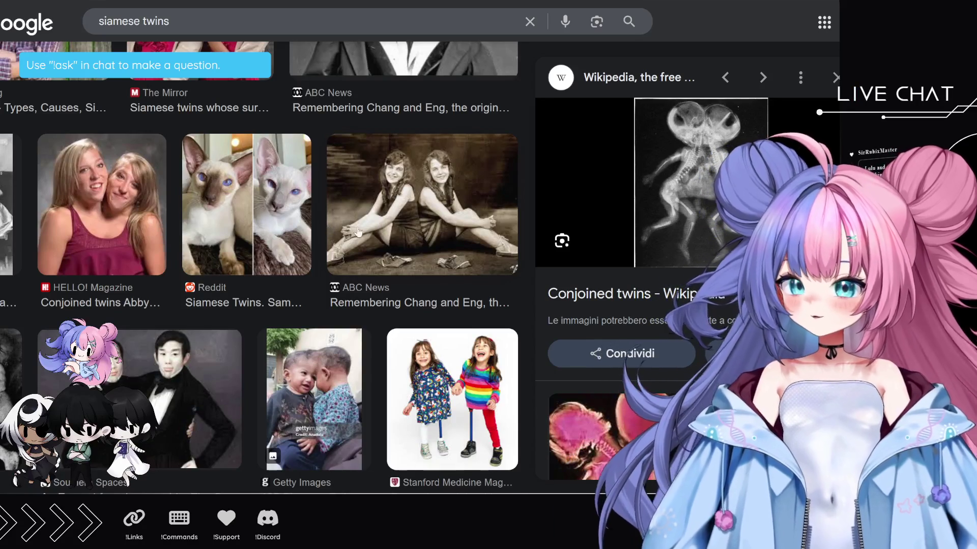
scroll(332, 226, down, 3)
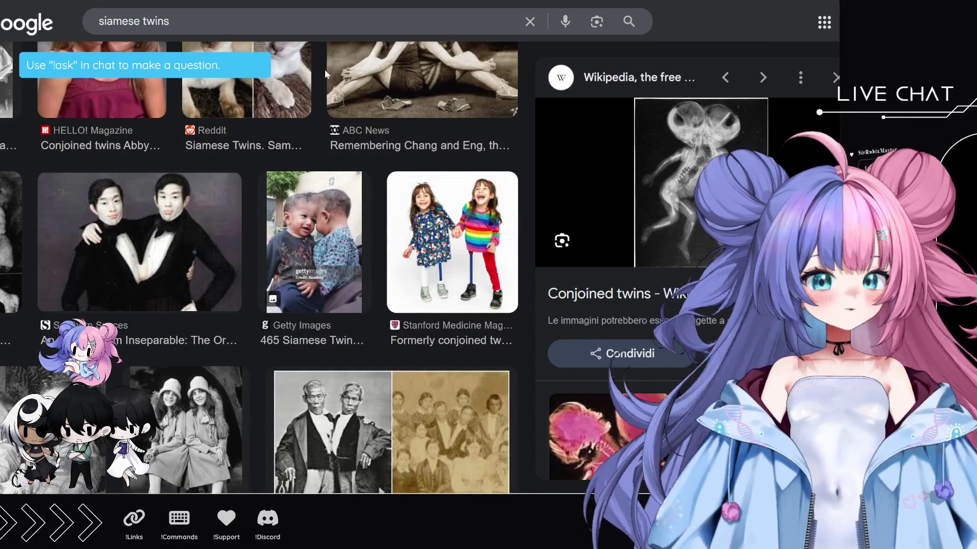
key(ctrl+t)
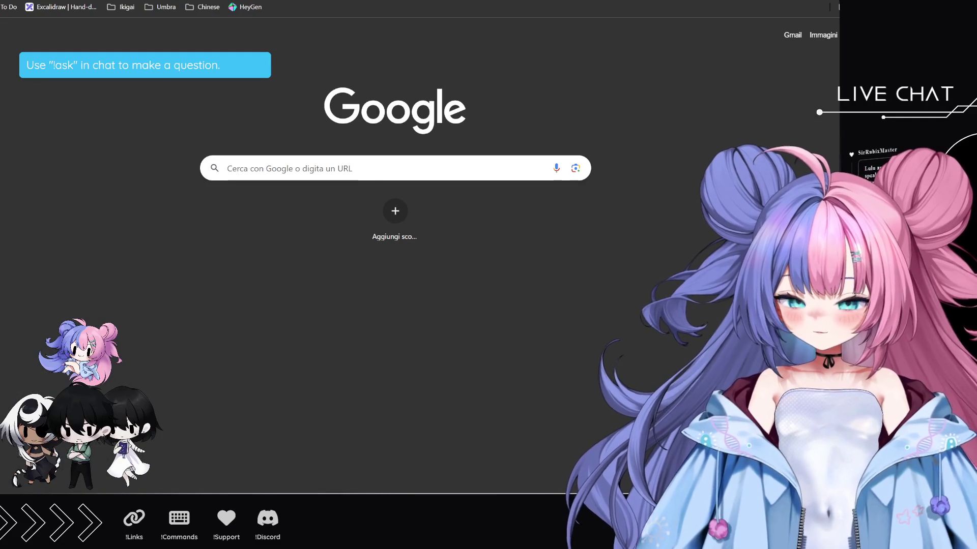
- Search Google for 'human neural tube' and show the image results
text(human neu)
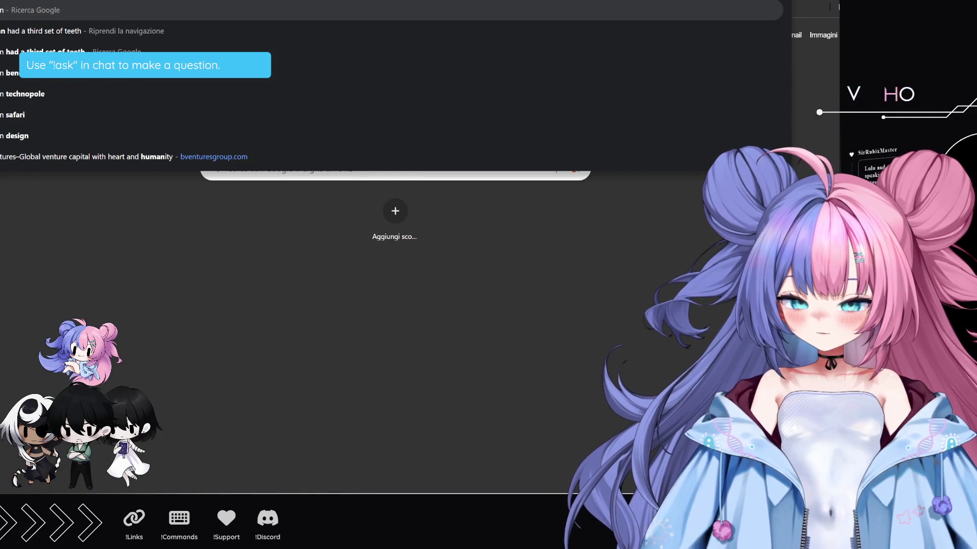
text(ral tube)
key(Return)
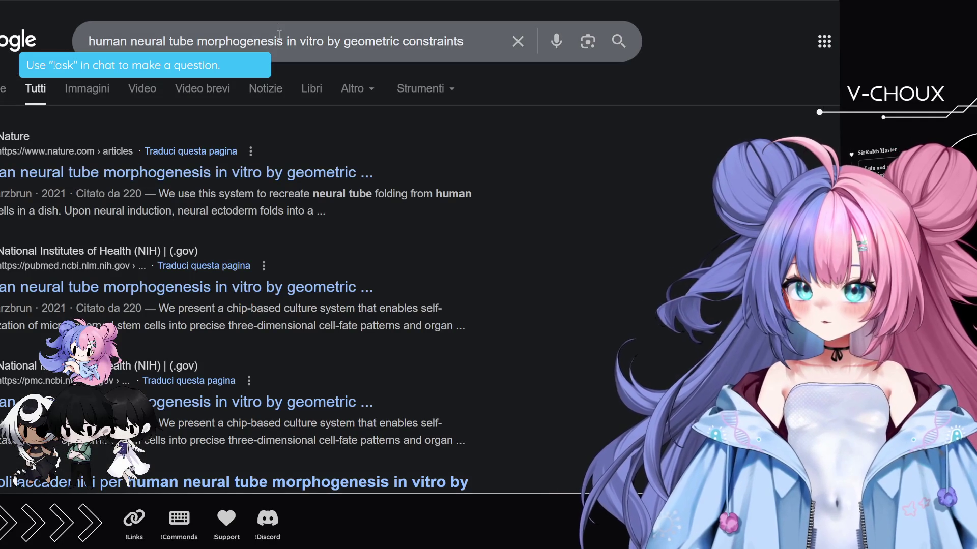
drag(197, 41, 467, 44)
key(BackSpace)
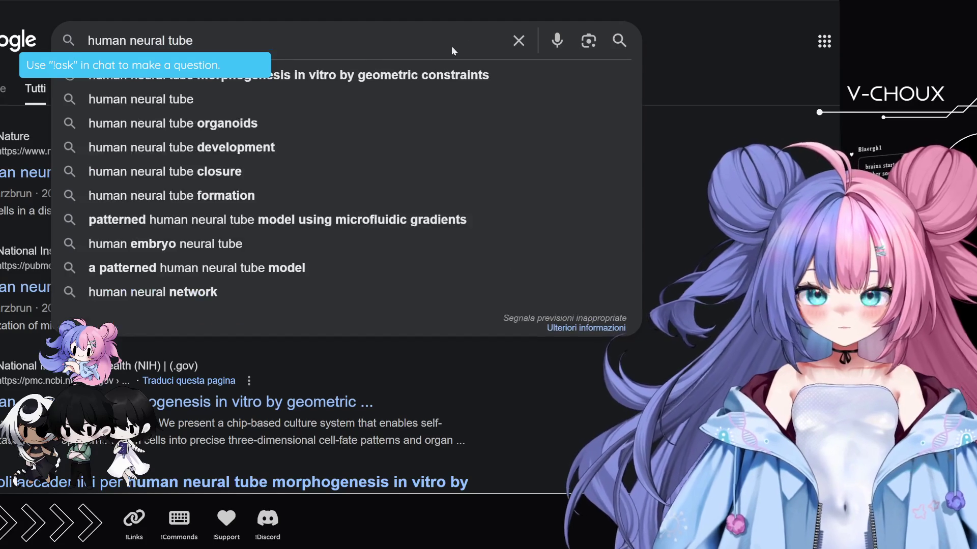
key(Return)
click(89, 87)
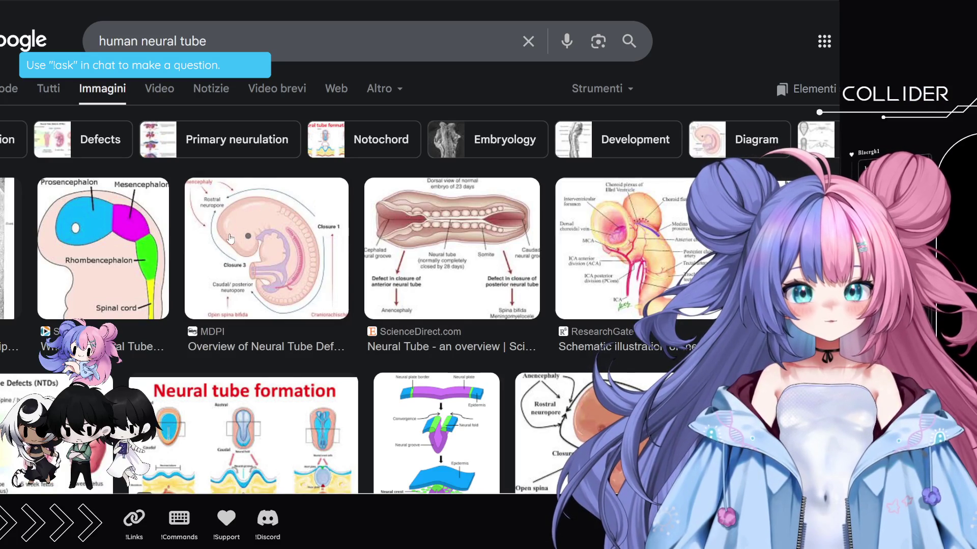
- Browse the neural tube diagrams and select the whole query for replacement
scroll(300, 233, down, 1)
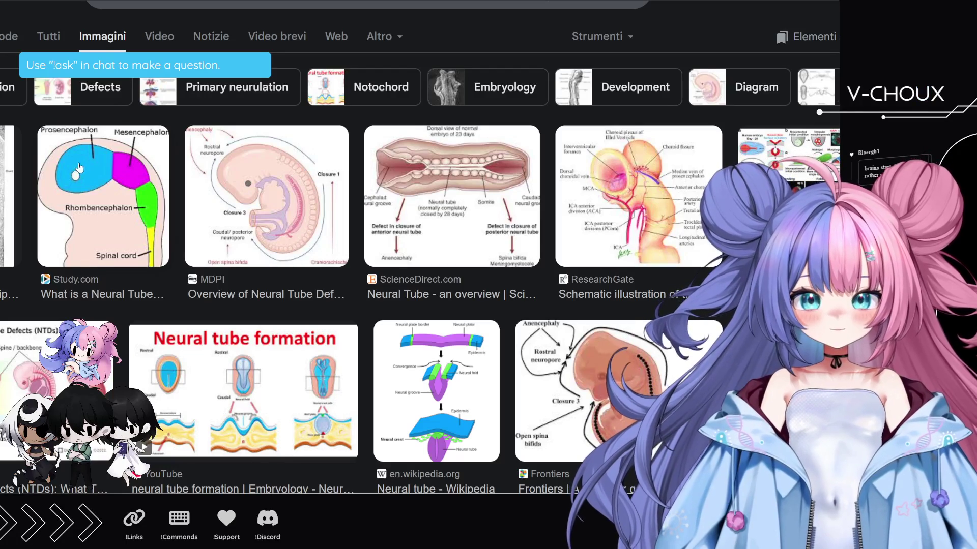
scroll(550, 309, down, 2)
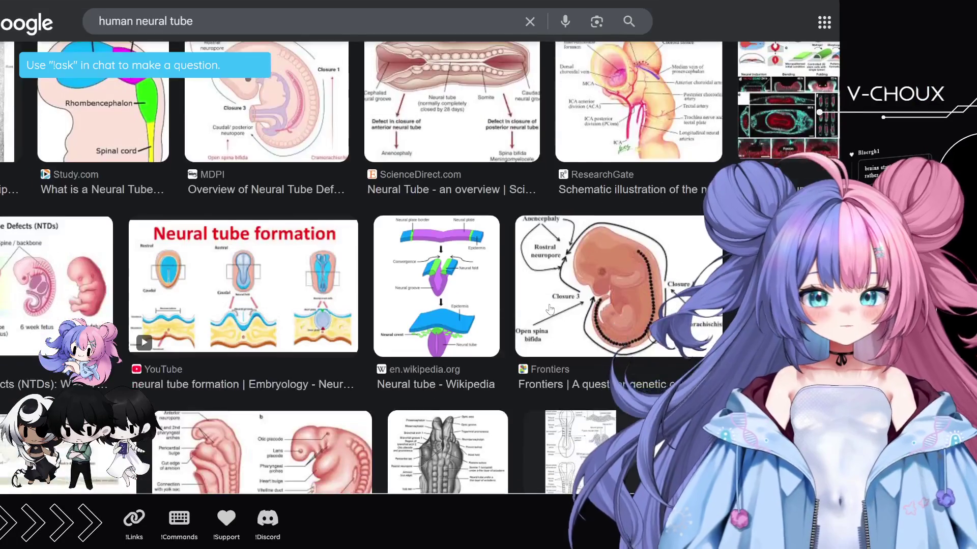
scroll(550, 309, up, 3)
mouse_move(209, 42)
mouse_down()
mouse_move(94, 40)
mouse_move(61, 8)
mouse_up()
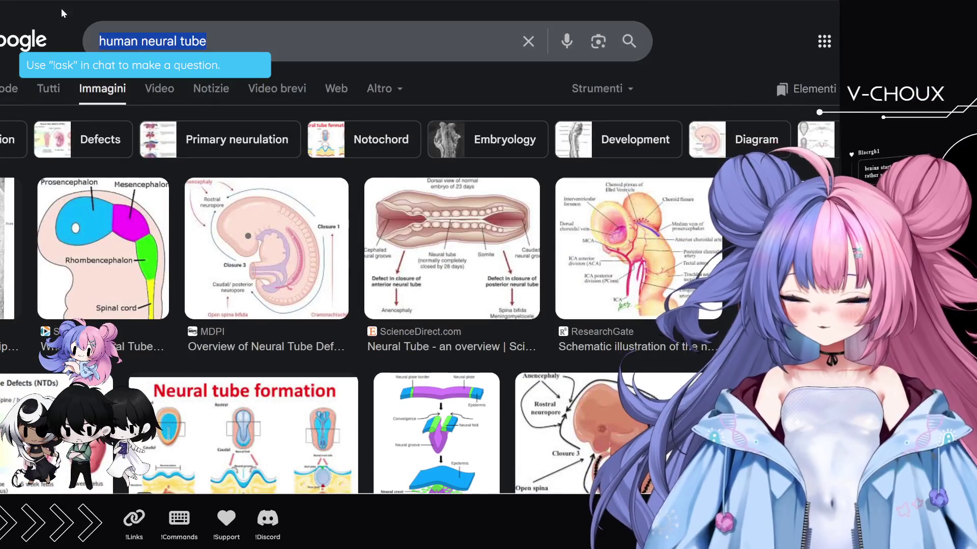
- Search Google for 'anencefalia' and browse down through the image results
text(an)
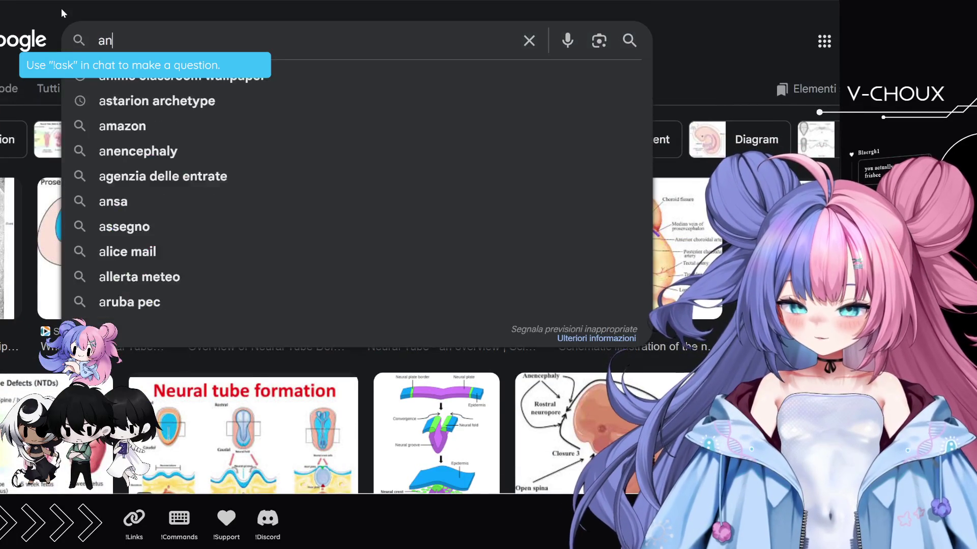
text(encefalia)
key(Return)
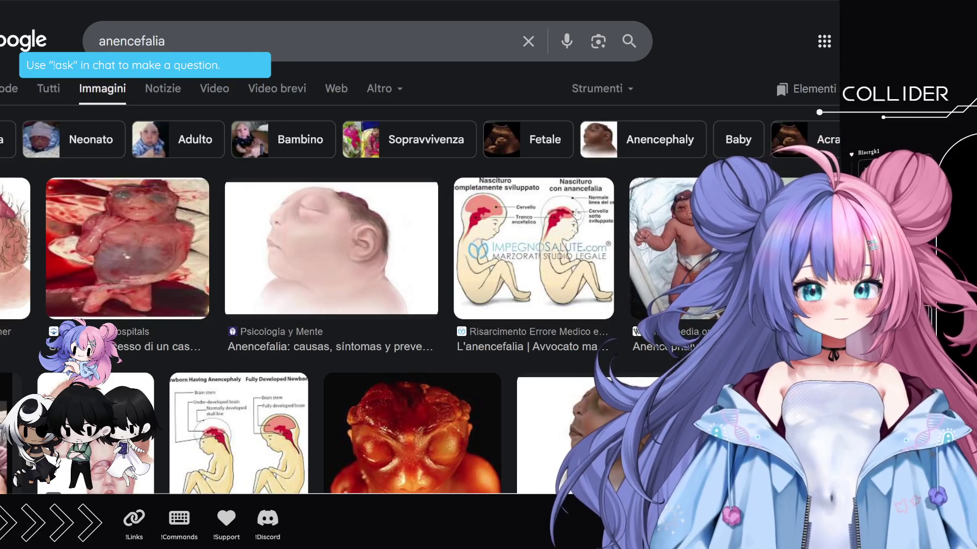
scroll(516, 332, down, 2)
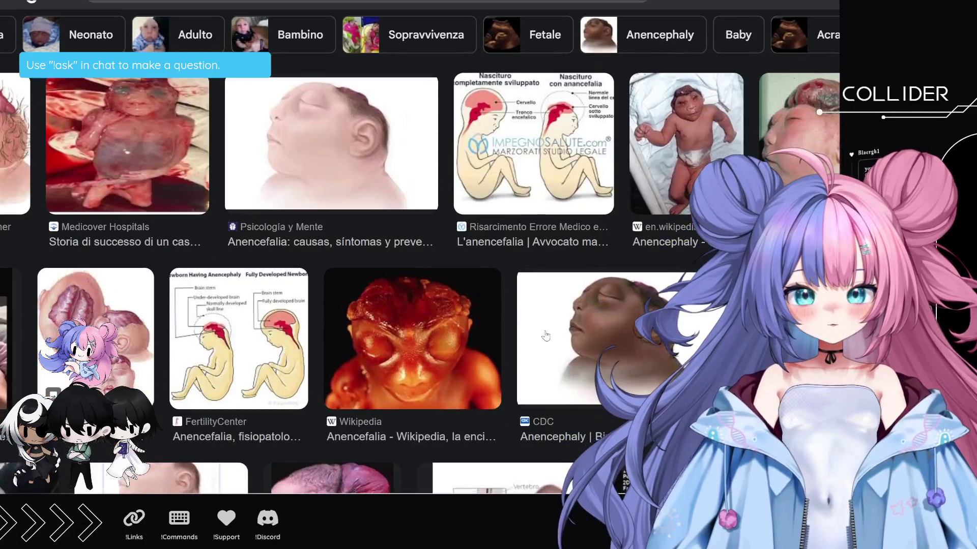
scroll(373, 355, down, 4)
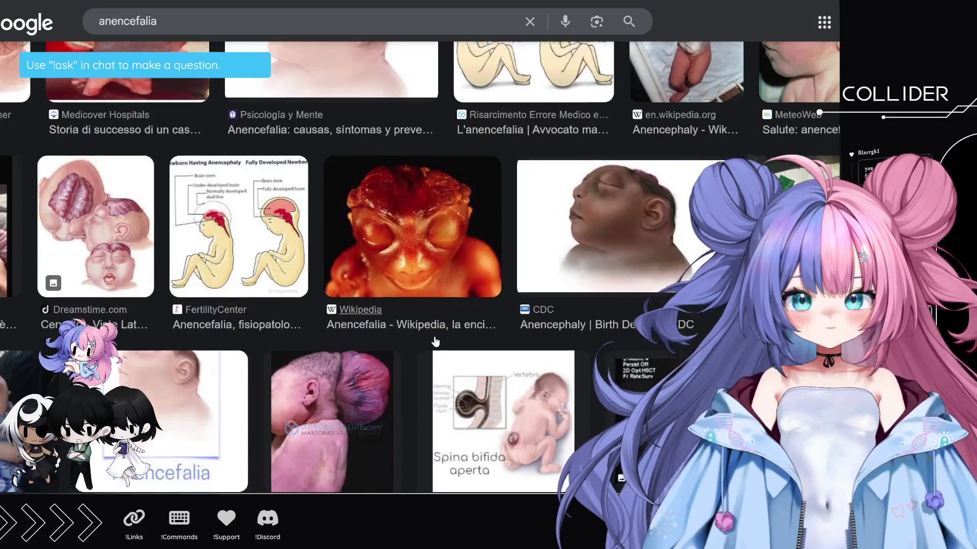
scroll(435, 341, down, 2)
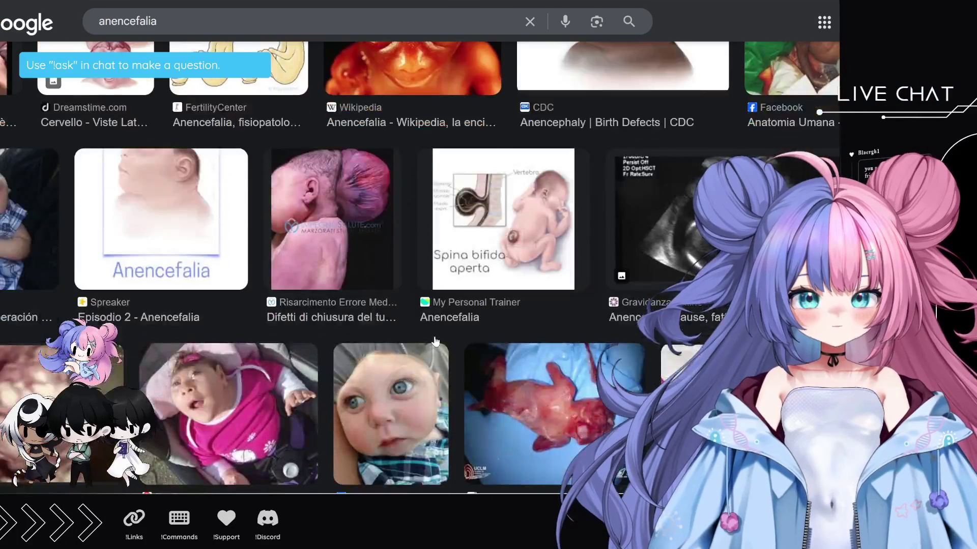
scroll(436, 340, down, 3)
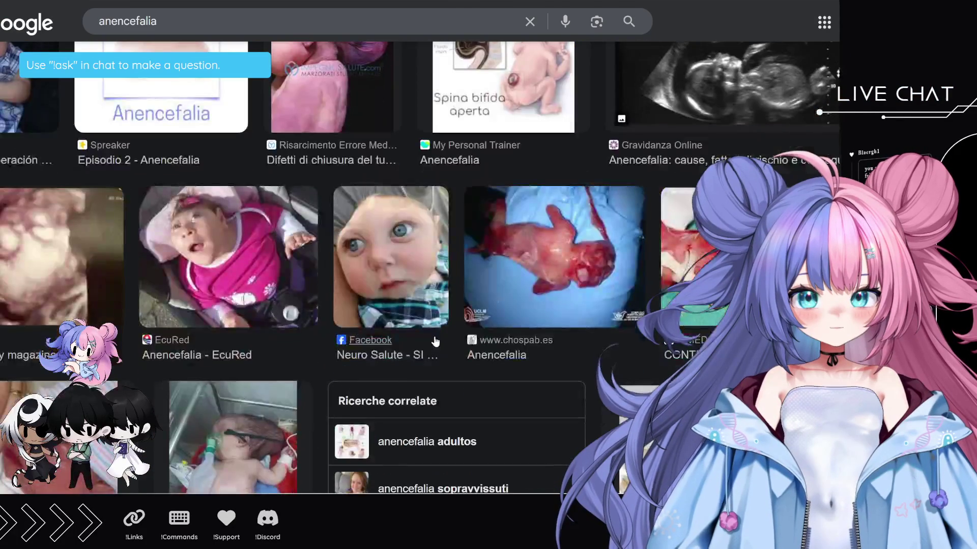
scroll(436, 341, up, 10)
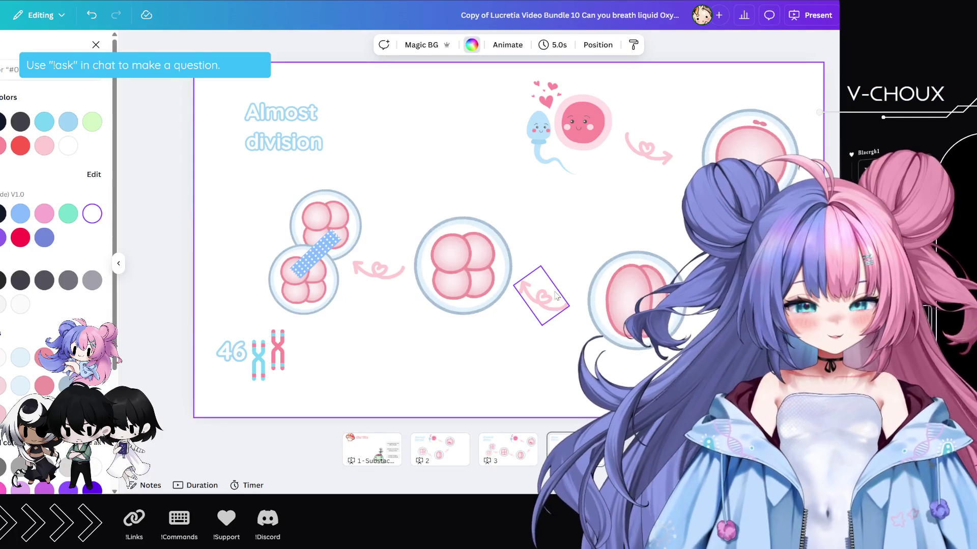
- Deselect the pink arrow and switch to slide 1, 'Nice Title'
click(553, 328)
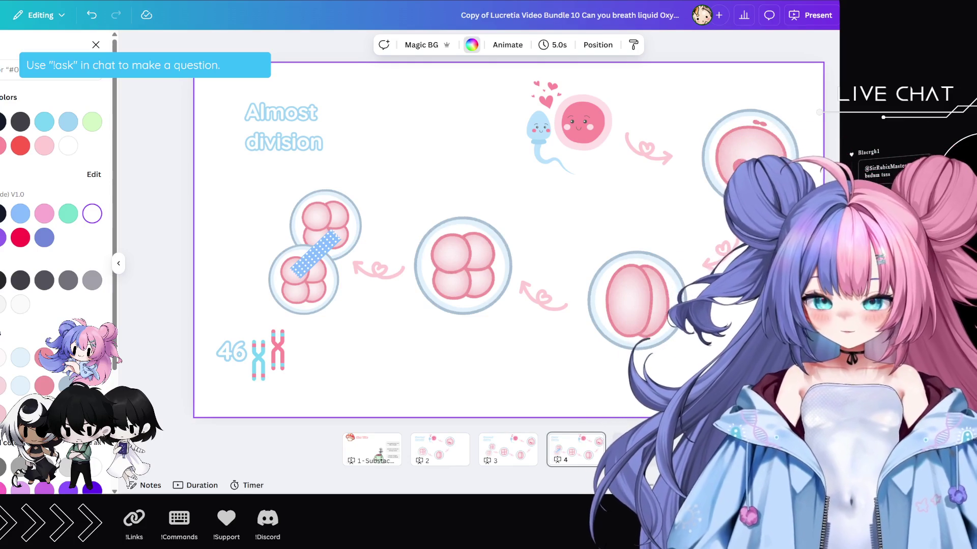
click(379, 445)
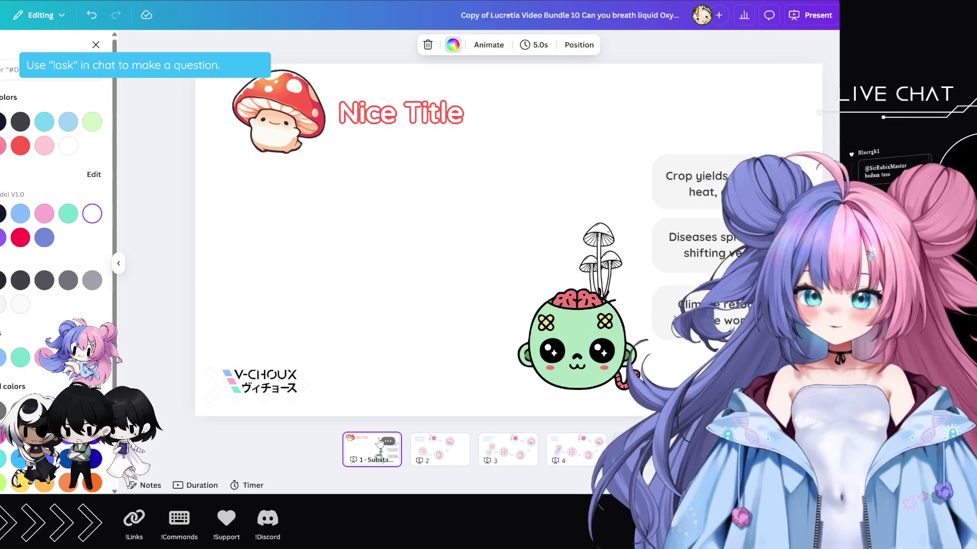